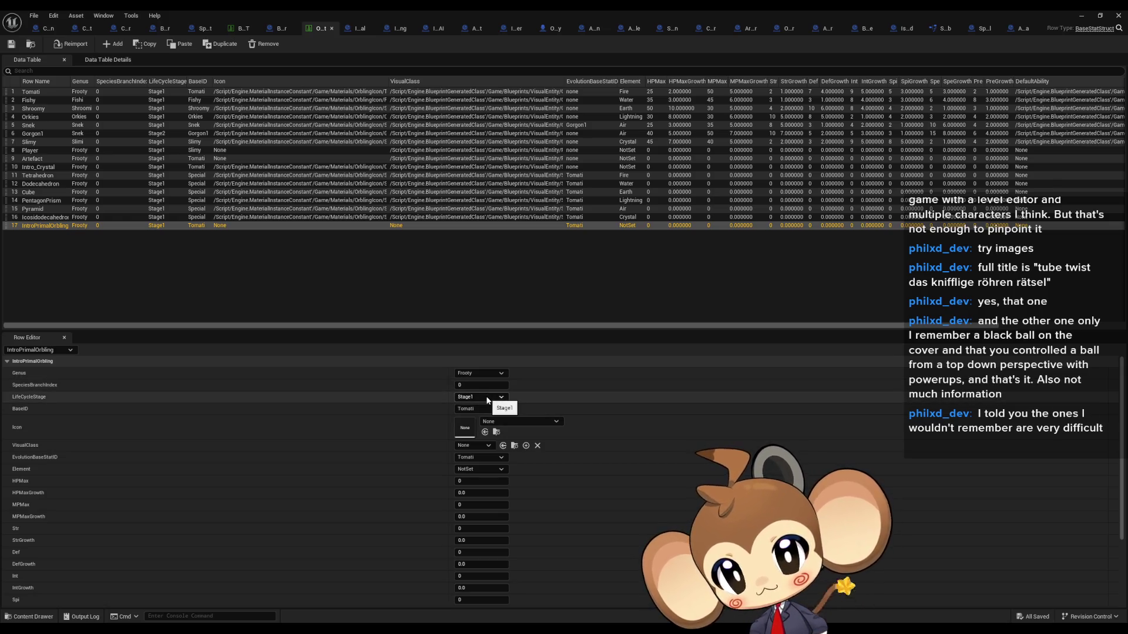
Keep Stage1 as the life cycle stage and scroll through the row's values.
{"action": "left_click", "coordinate": [488, 399]}
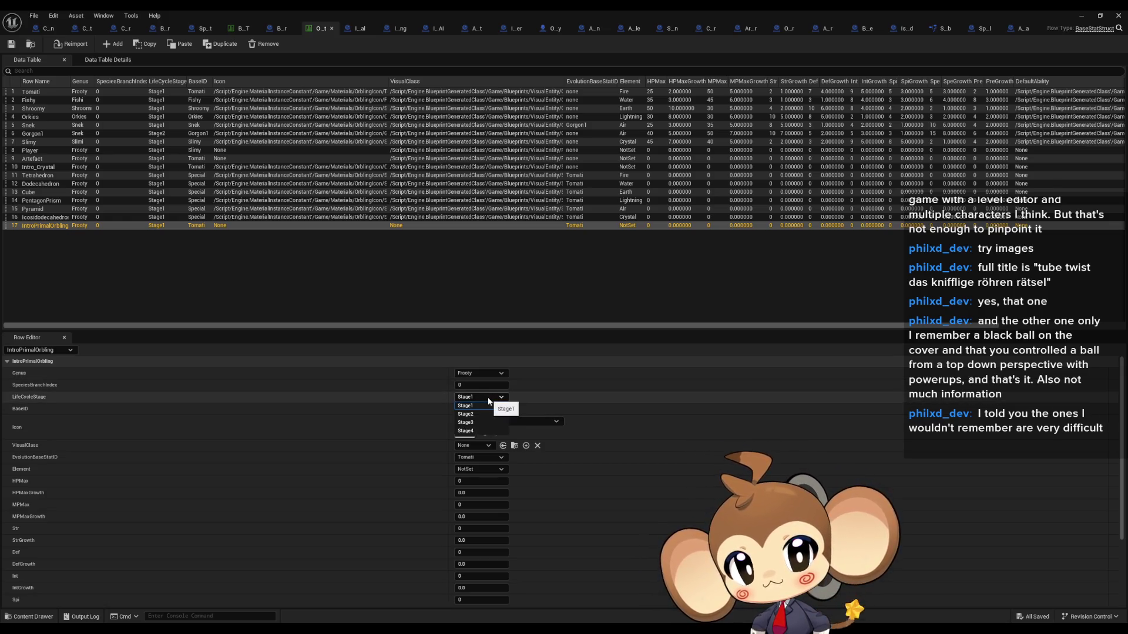
{"action": "left_click", "coordinate": [488, 401]}
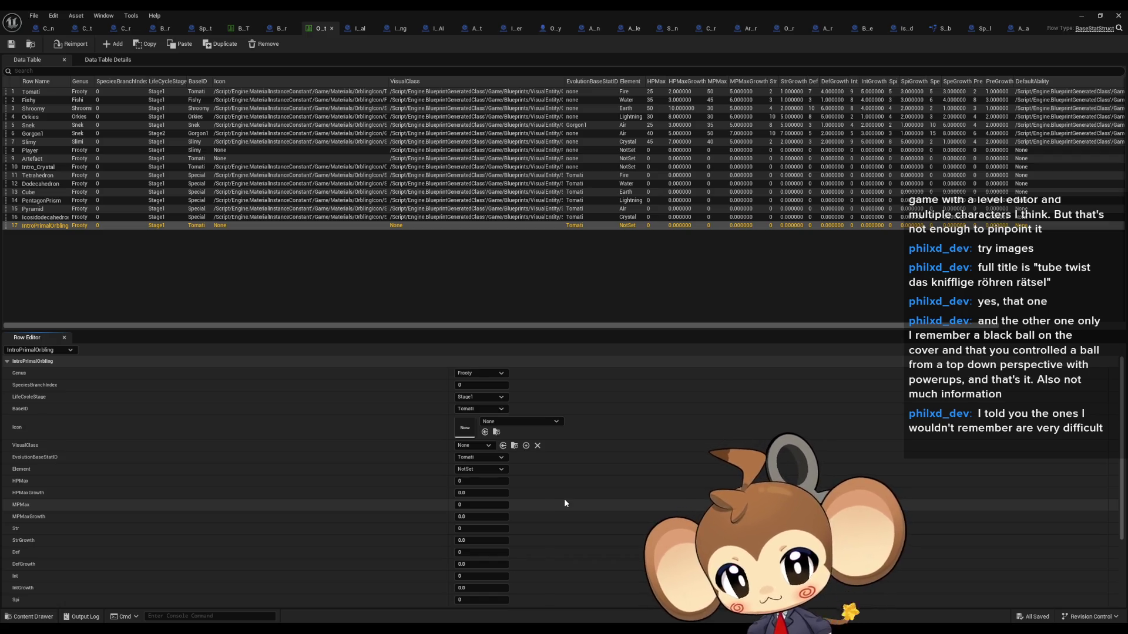
{"action": "scroll", "coordinate": [570, 513], "scroll_direction": "down", "scroll_amount": 1}
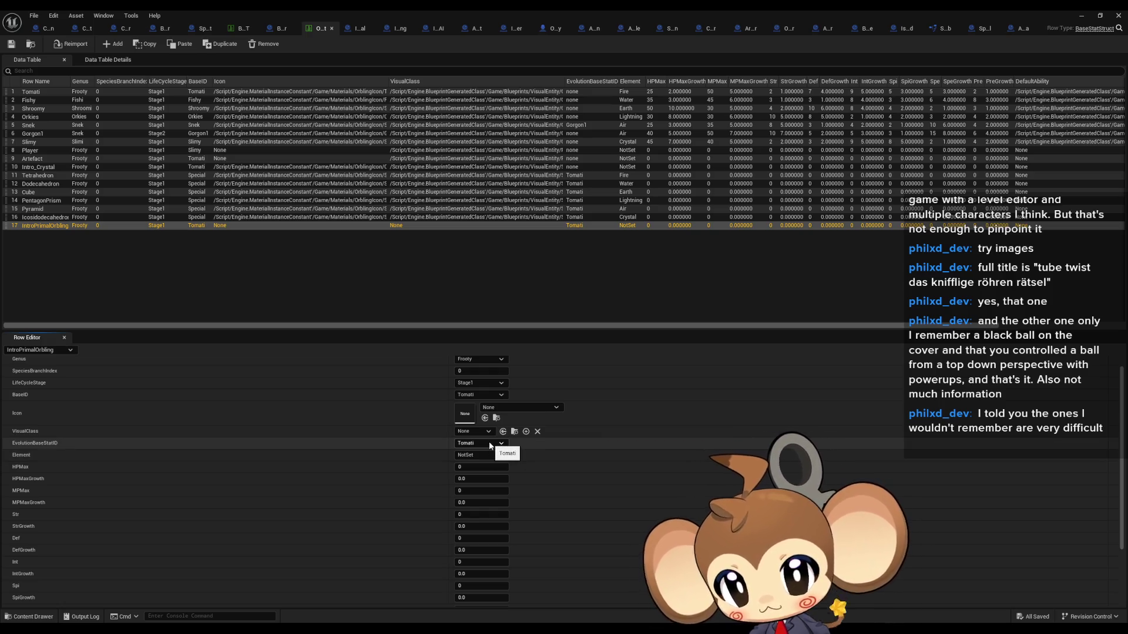
{"action": "scroll", "coordinate": [490, 452], "scroll_direction": "down", "scroll_amount": 3}
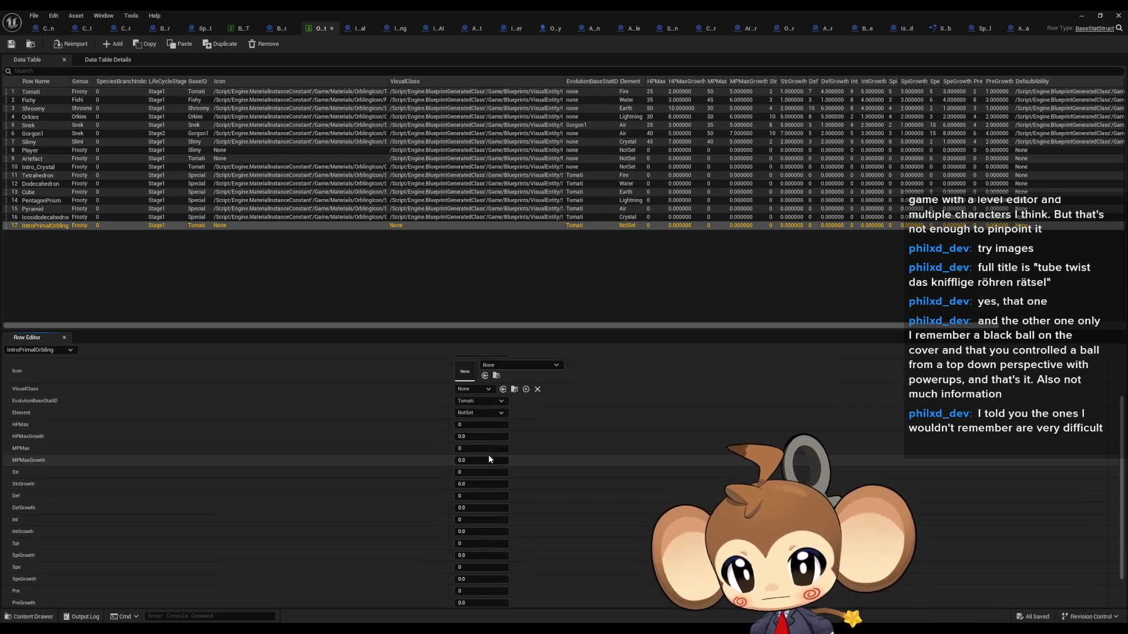
{"action": "scroll", "coordinate": [488, 457], "scroll_direction": "down", "scroll_amount": 3}
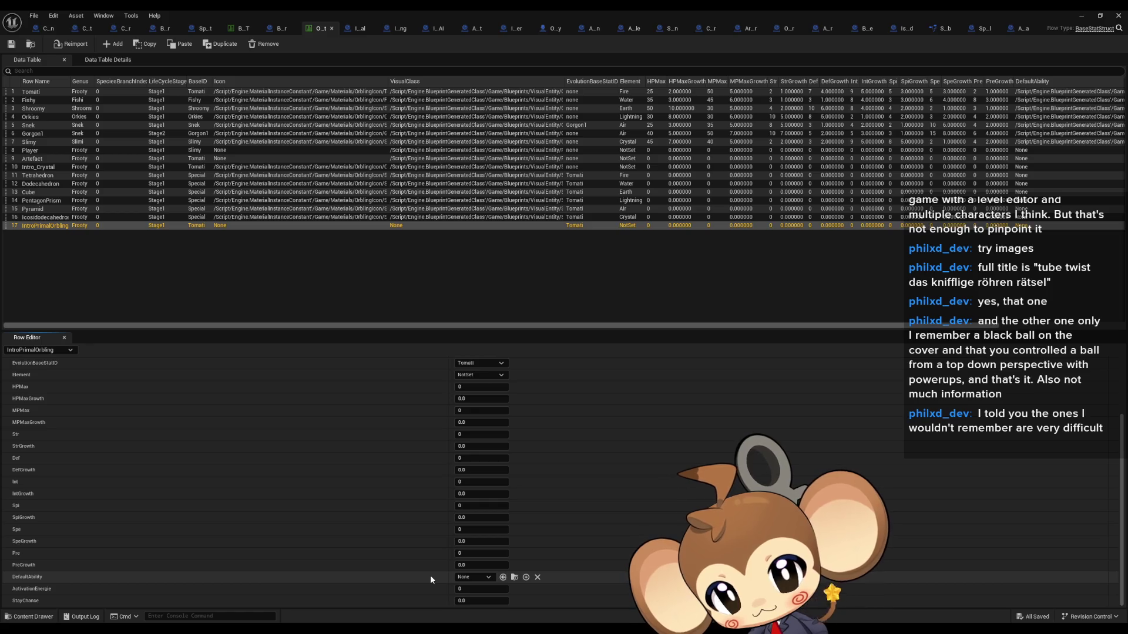
{"action": "scroll", "coordinate": [428, 572], "scroll_direction": "up", "scroll_amount": 3}
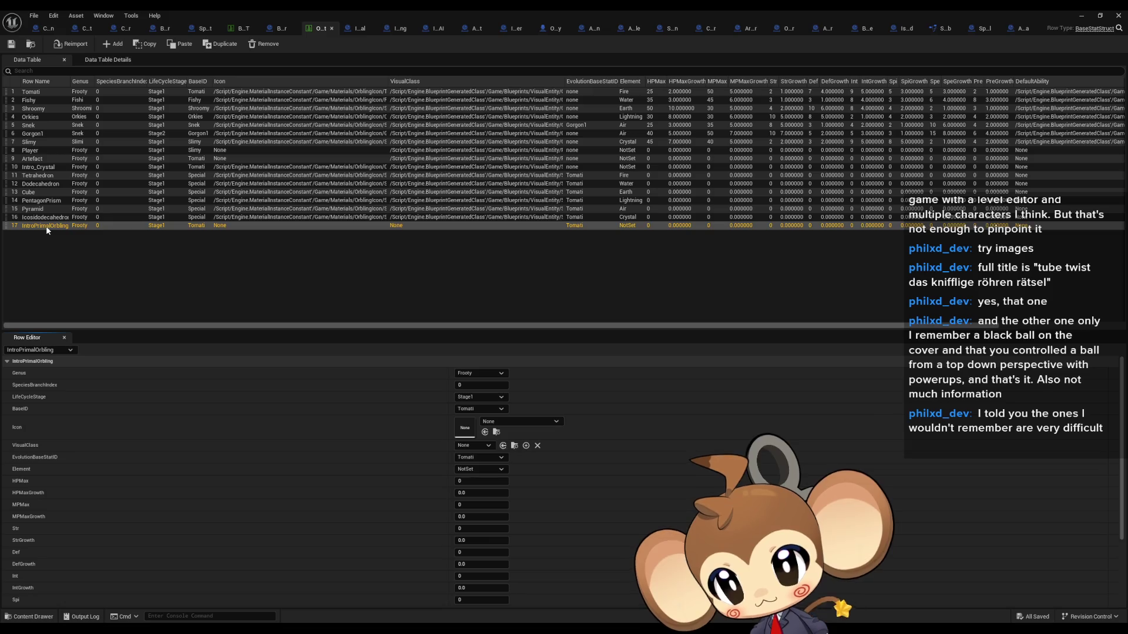
Reorder rows so Intro_Crystal sits at 16 before IntroPrimalOrbling, then browse to its VisualClass asset.
{"action": "left_click", "coordinate": [34, 168]}
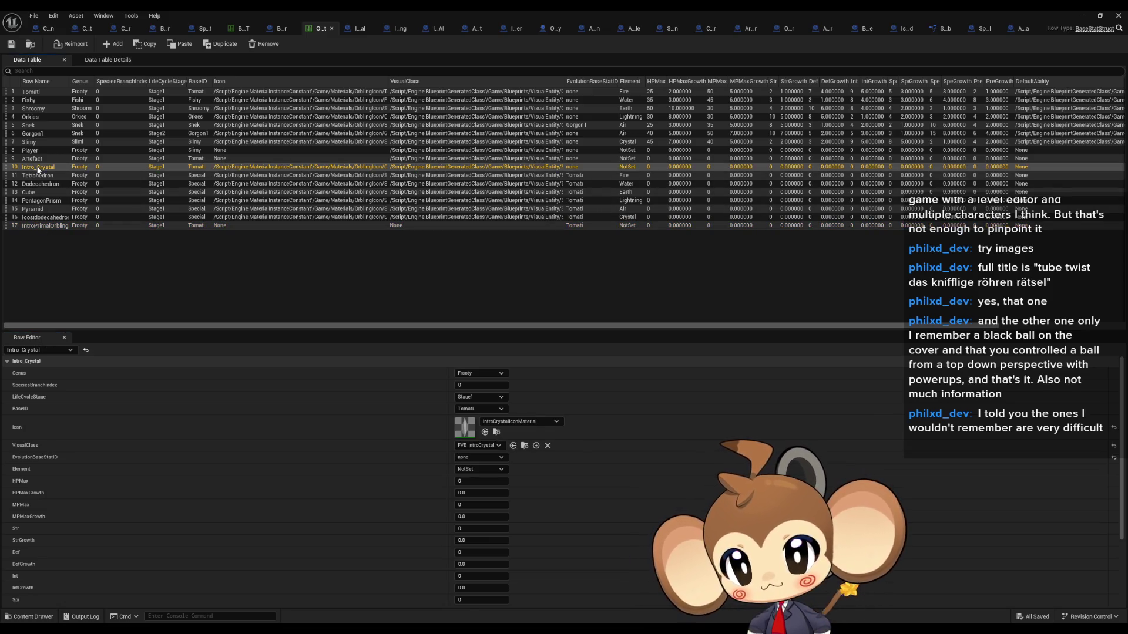
{"action": "mouse_move", "coordinate": [12, 168]}
{"action": "left_mouse_down"}
{"action": "mouse_move", "coordinate": [20, 236]}
{"action": "mouse_move", "coordinate": [11, 234]}
{"action": "left_mouse_up"}
{"action": "left_click", "coordinate": [25, 217]}
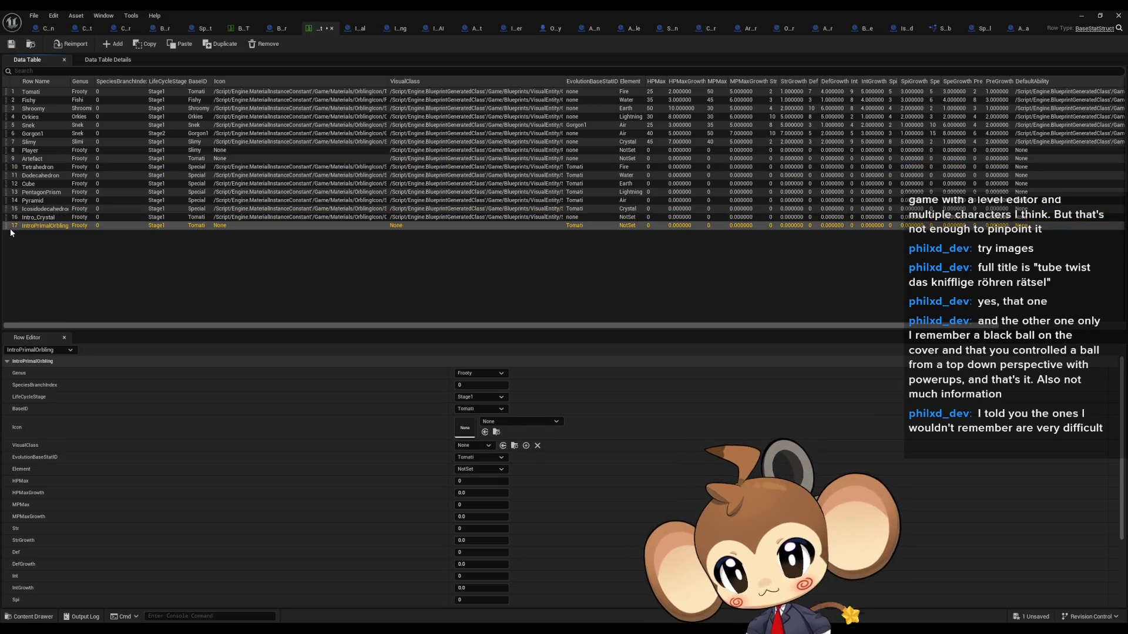
{"action": "left_click", "coordinate": [39, 218]}
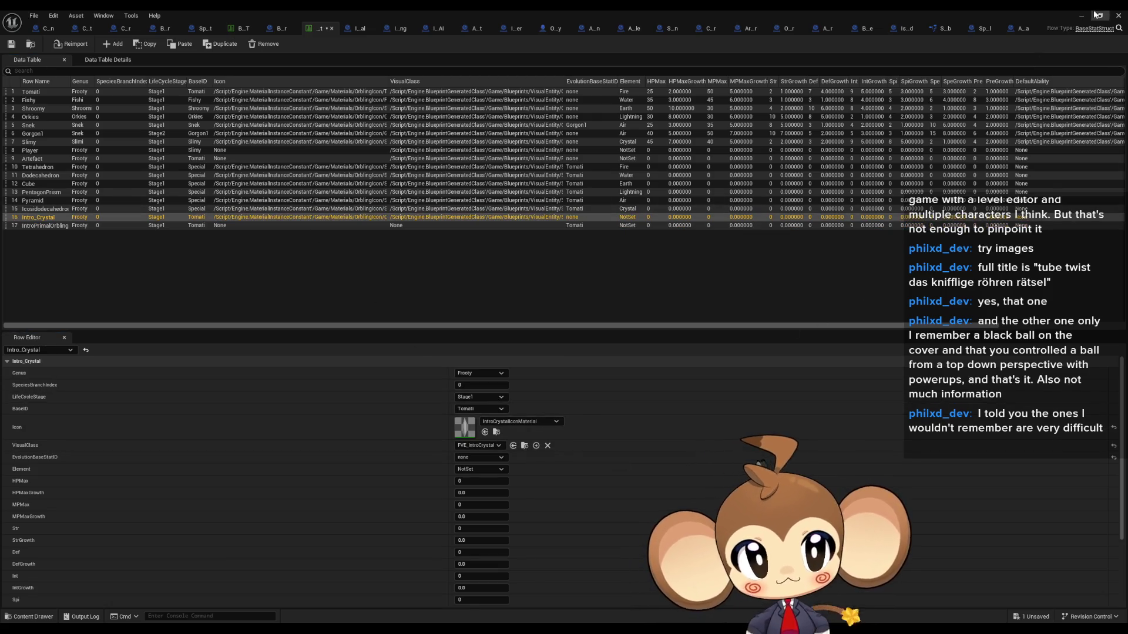
{"action": "left_click", "coordinate": [525, 446]}
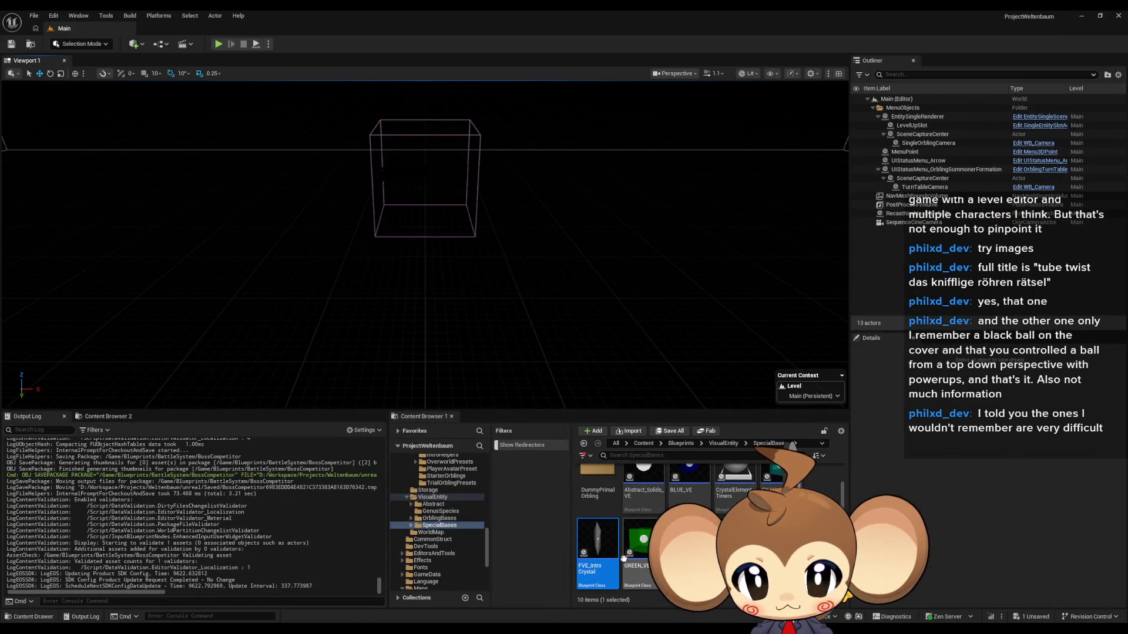
Open FVE_IntroCrystal, pan its event graph to the color-change nodes, then return and start Play.
{"action": "scroll", "coordinate": [734, 487], "scroll_direction": "up", "scroll_amount": 1}
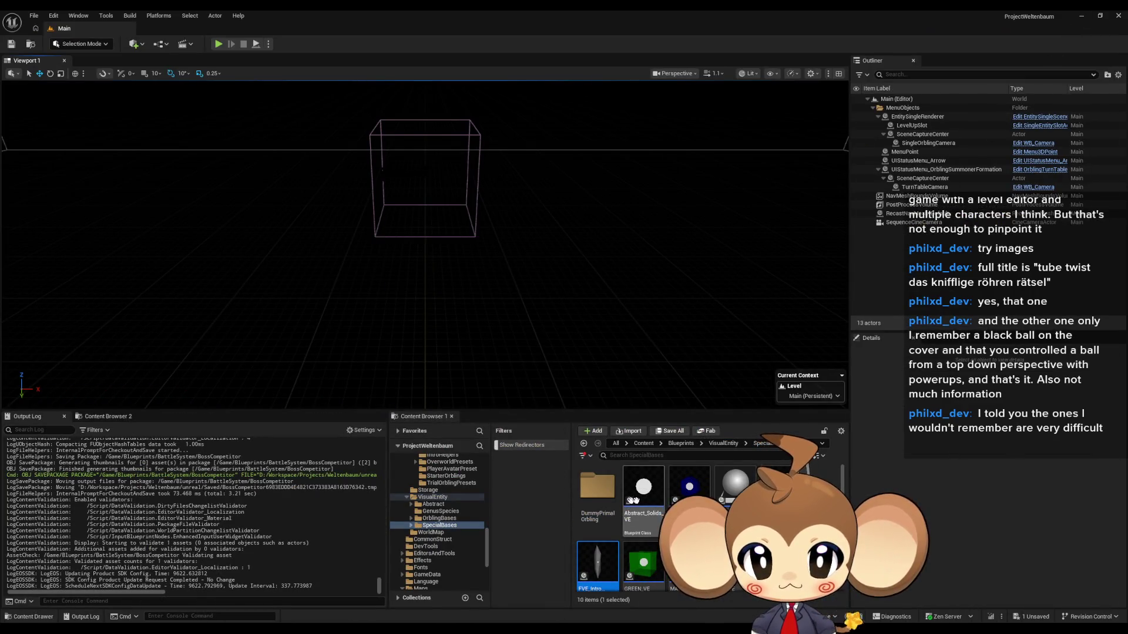
{"action": "scroll", "coordinate": [699, 488], "scroll_direction": "down", "scroll_amount": 1}
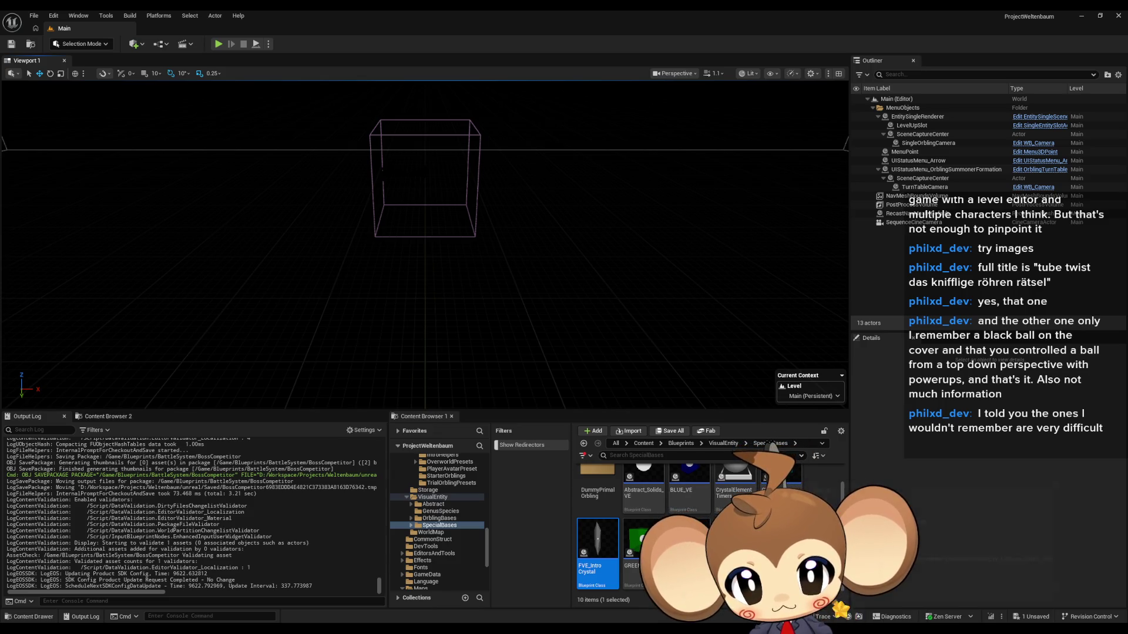
{"action": "double_click", "coordinate": [597, 539]}
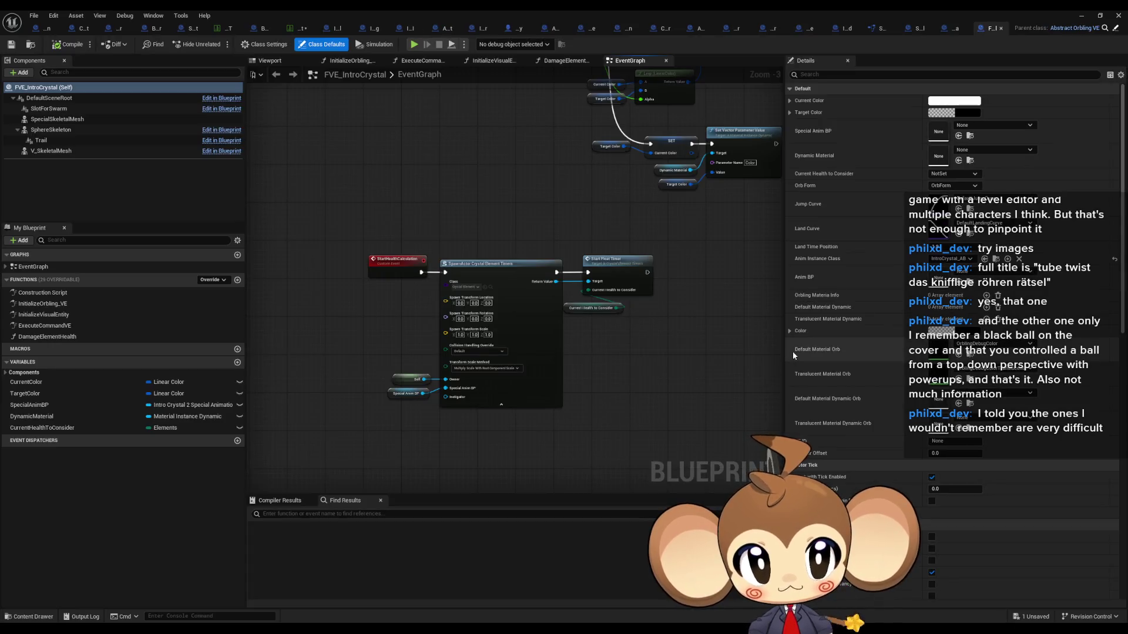
{"action": "left_click_drag", "start_coordinate": [552, 374], "coordinate": [504, 409]}
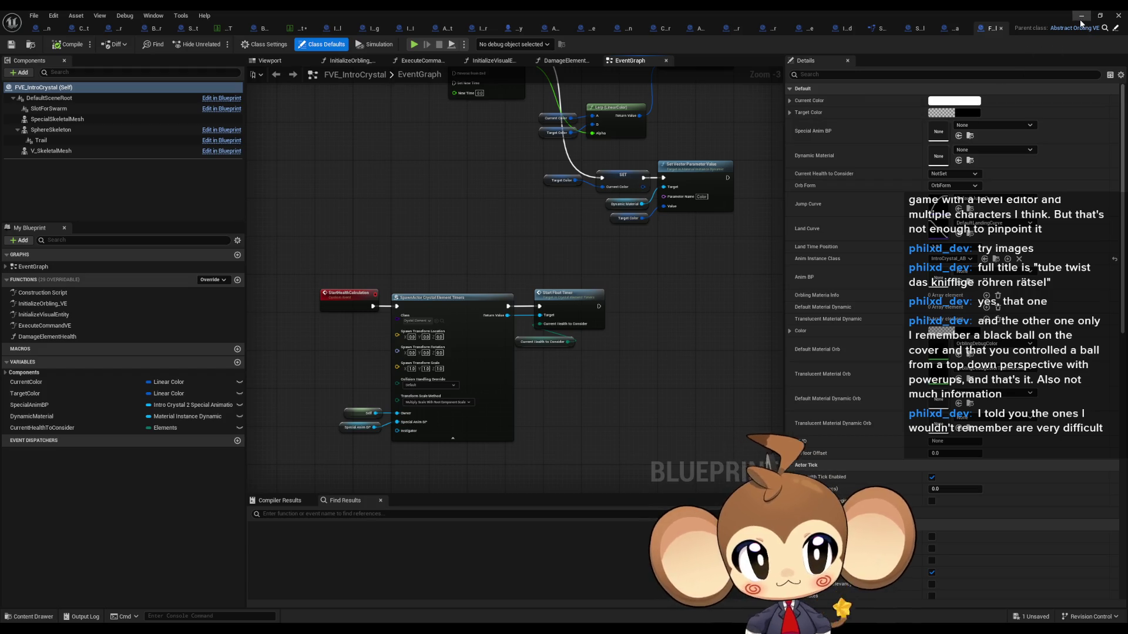
{"action": "left_click_drag", "start_coordinate": [584, 218], "coordinate": [582, 276]}
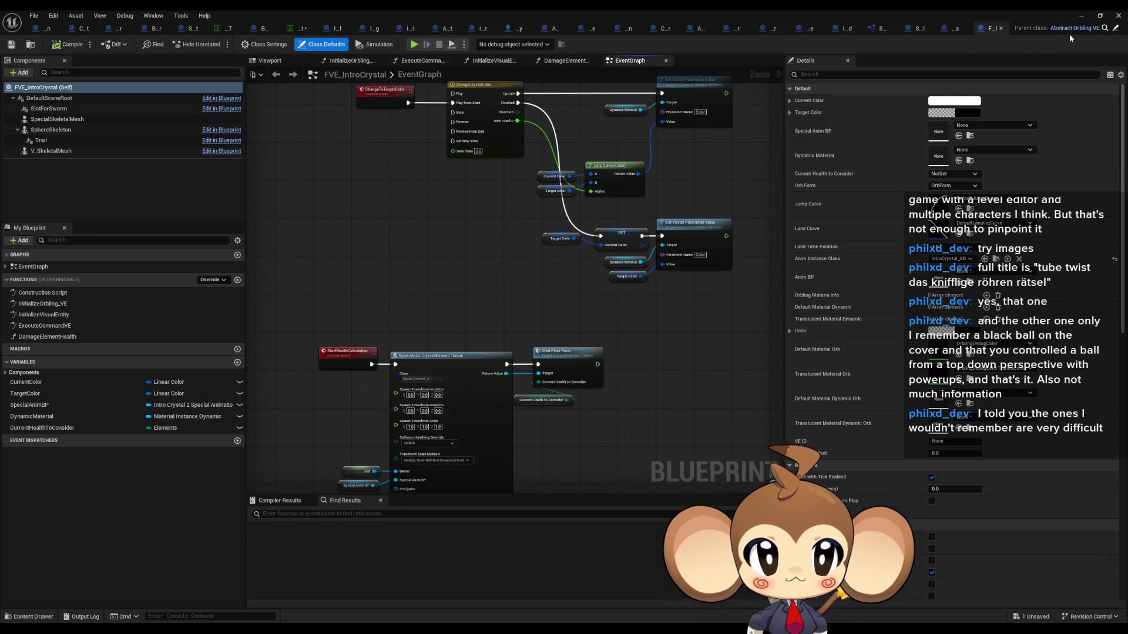
{"action": "left_click", "coordinate": [1082, 16]}
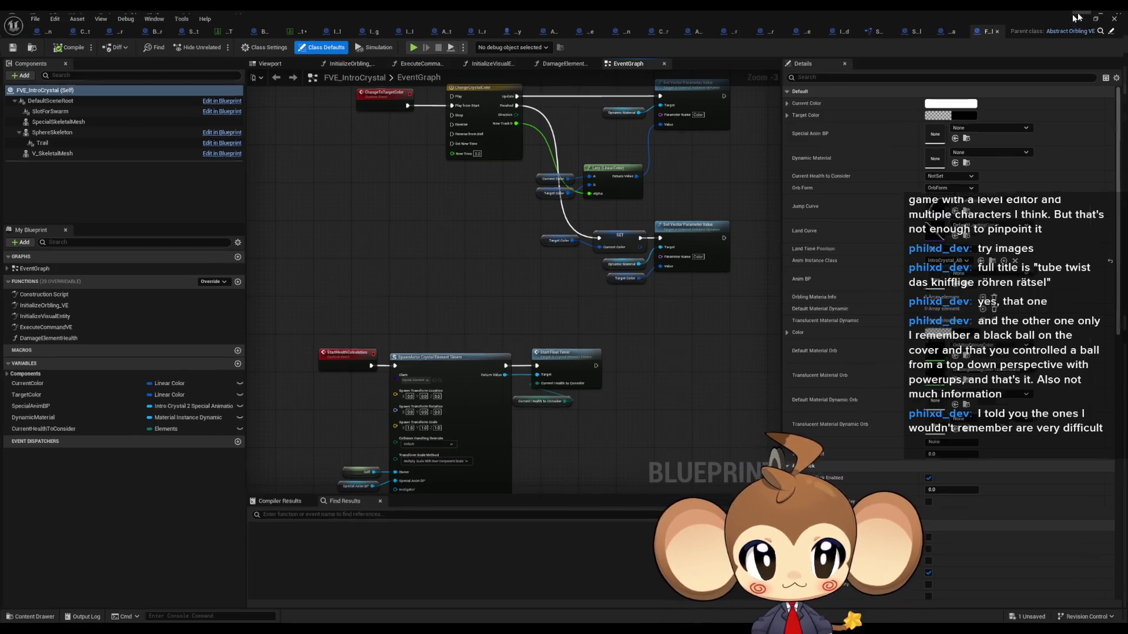
{"action": "left_click", "coordinate": [218, 45]}
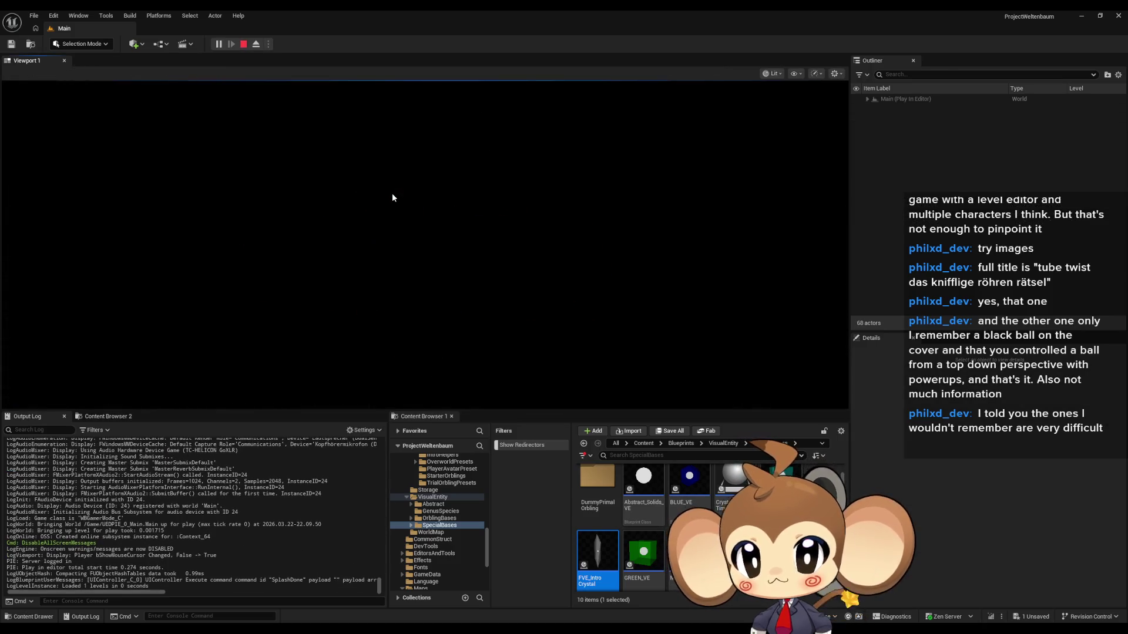
Eject from the player, inspect IntroCocoonActor and IntroCrystalbp, then stop and return to Content.
{"action": "left_click", "coordinate": [256, 44]}
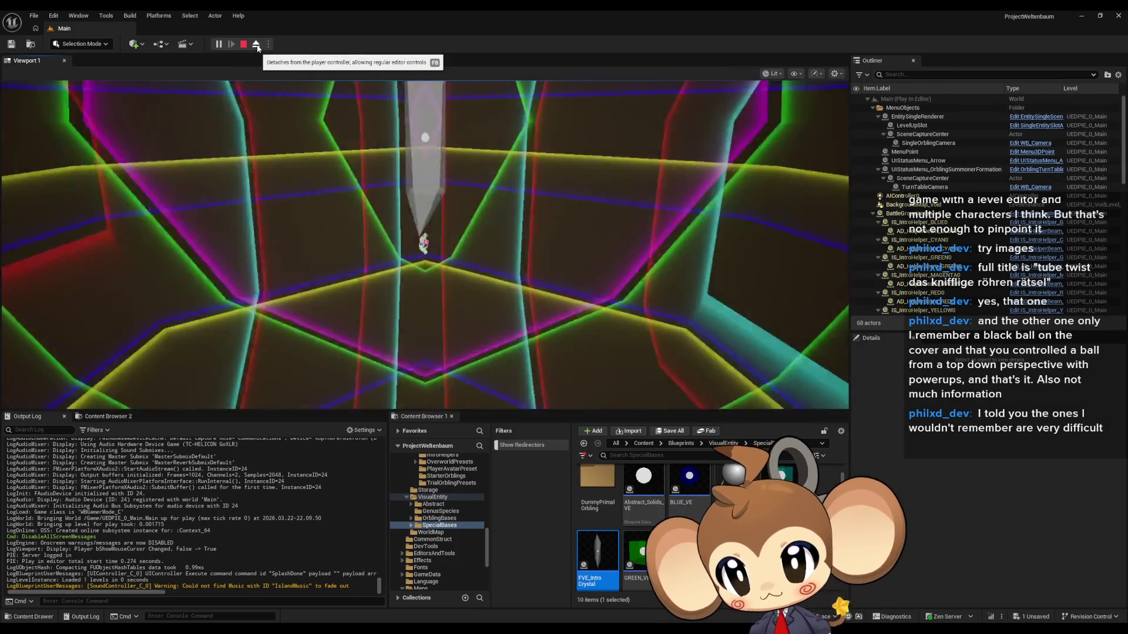
{"action": "left_click", "coordinate": [431, 143]}
{"action": "left_click", "coordinate": [450, 128]}
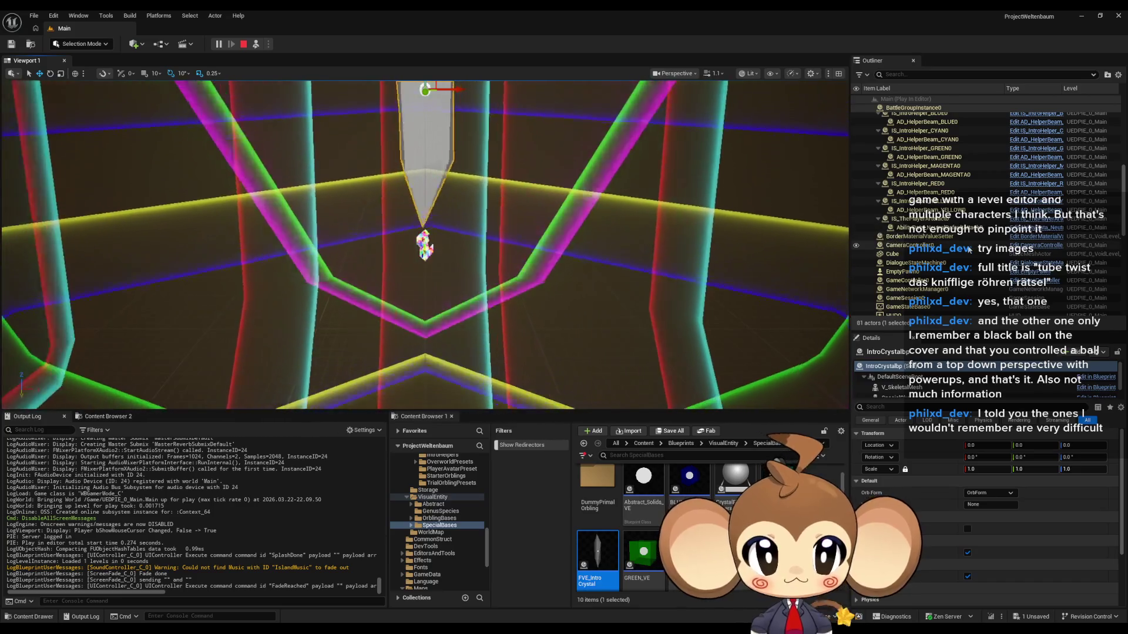
{"action": "left_click", "coordinate": [439, 134]}
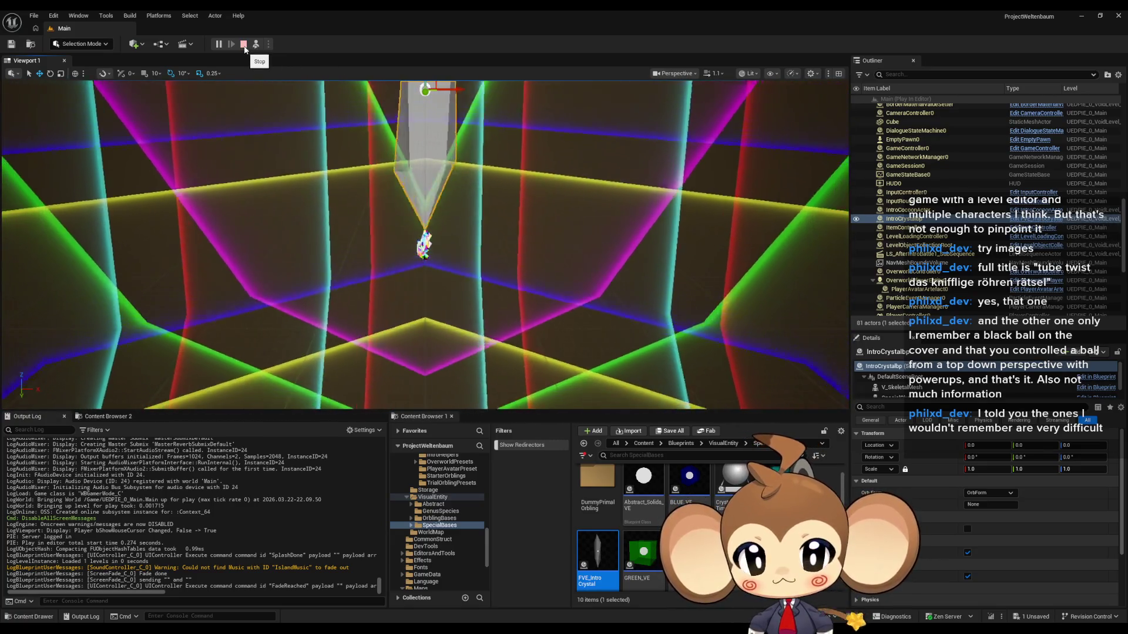
{"action": "left_click", "coordinate": [246, 45]}
{"action": "left_click", "coordinate": [639, 444]}
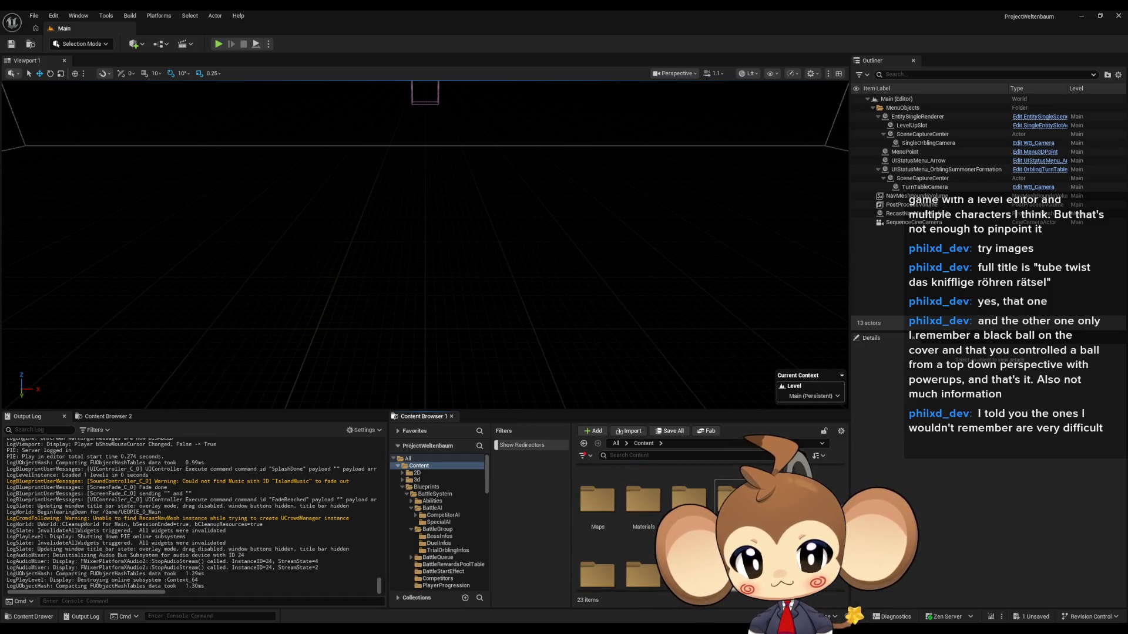
Open the Void level from Maps > Intro, saving the OrblingBaseStat data table when prompted.
{"action": "double_click", "coordinate": [597, 497]}
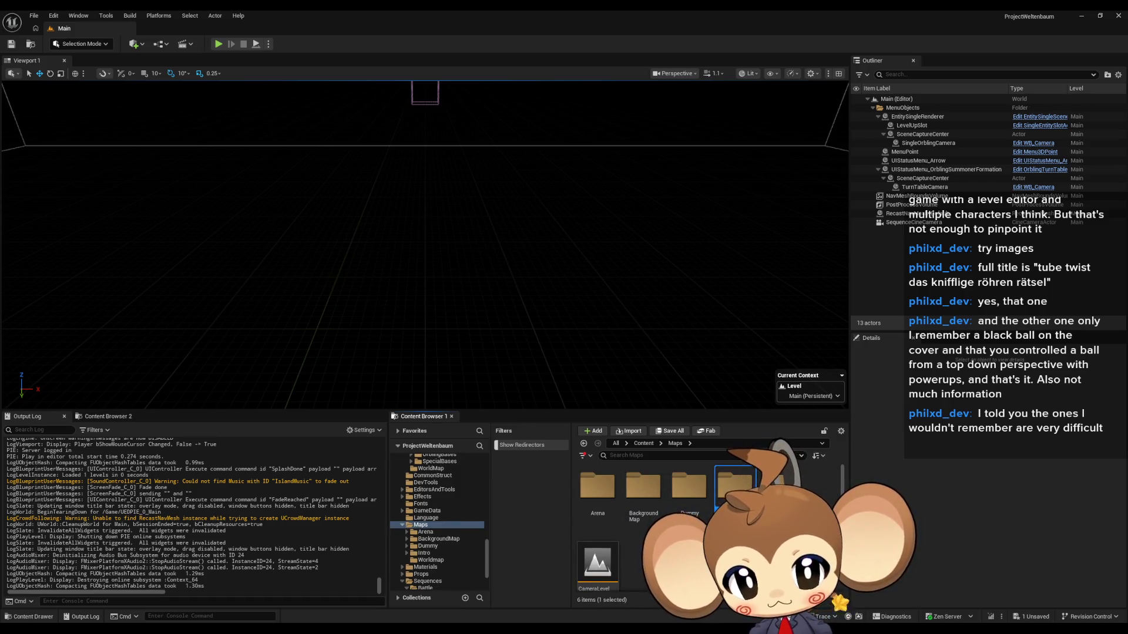
{"action": "double_click", "coordinate": [734, 486]}
{"action": "double_click", "coordinate": [734, 479]}
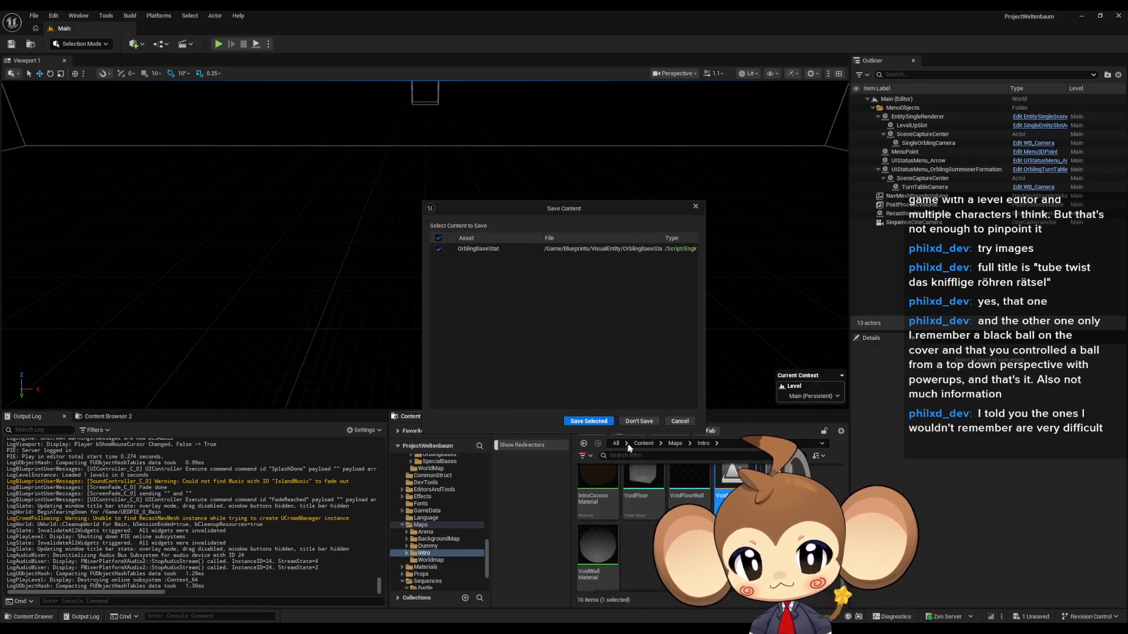
{"action": "left_click", "coordinate": [601, 422]}
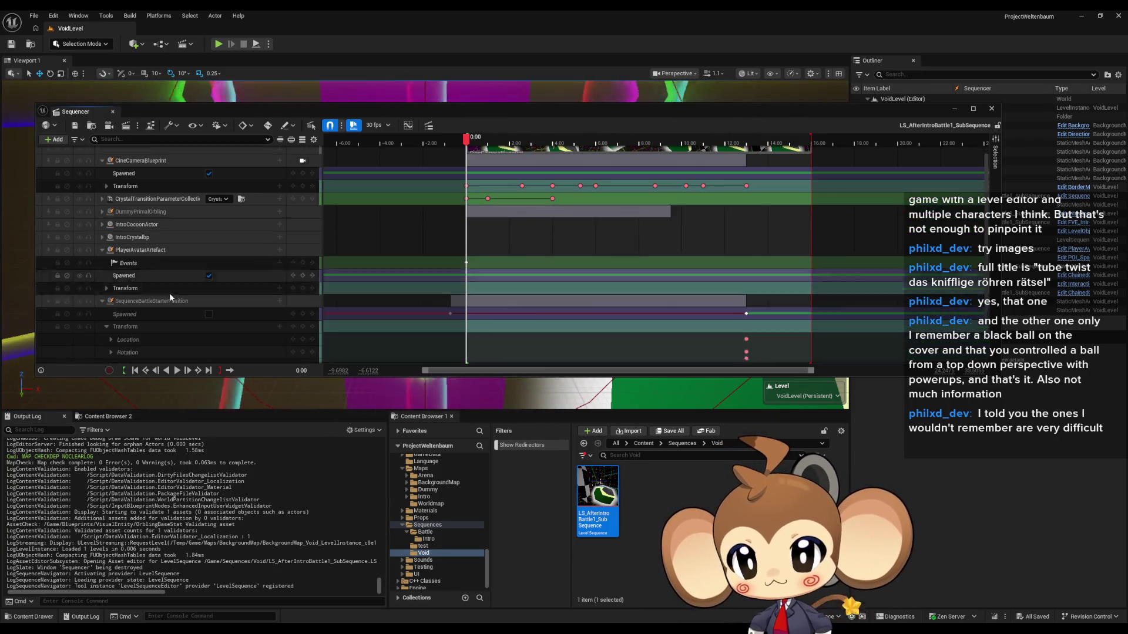
{"action": "scroll", "coordinate": [104, 253], "scroll_direction": "down", "scroll_amount": 2}
{"action": "left_click", "coordinate": [102, 249]}
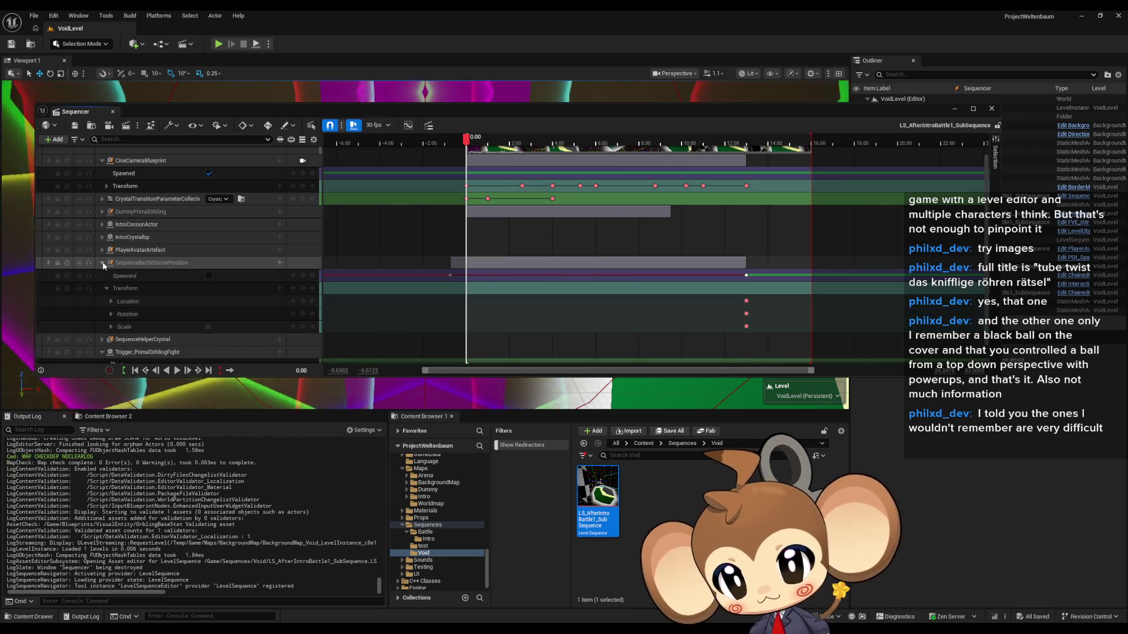
{"action": "left_click", "coordinate": [103, 263]}
{"action": "left_click", "coordinate": [102, 317]}
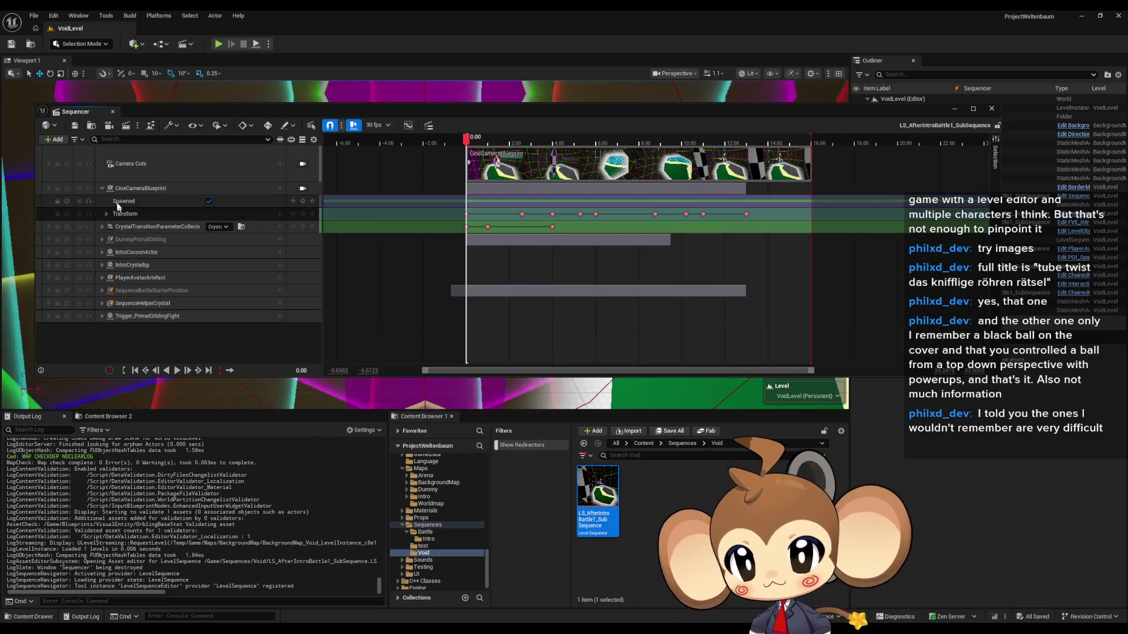
{"action": "left_click", "coordinate": [103, 188]}
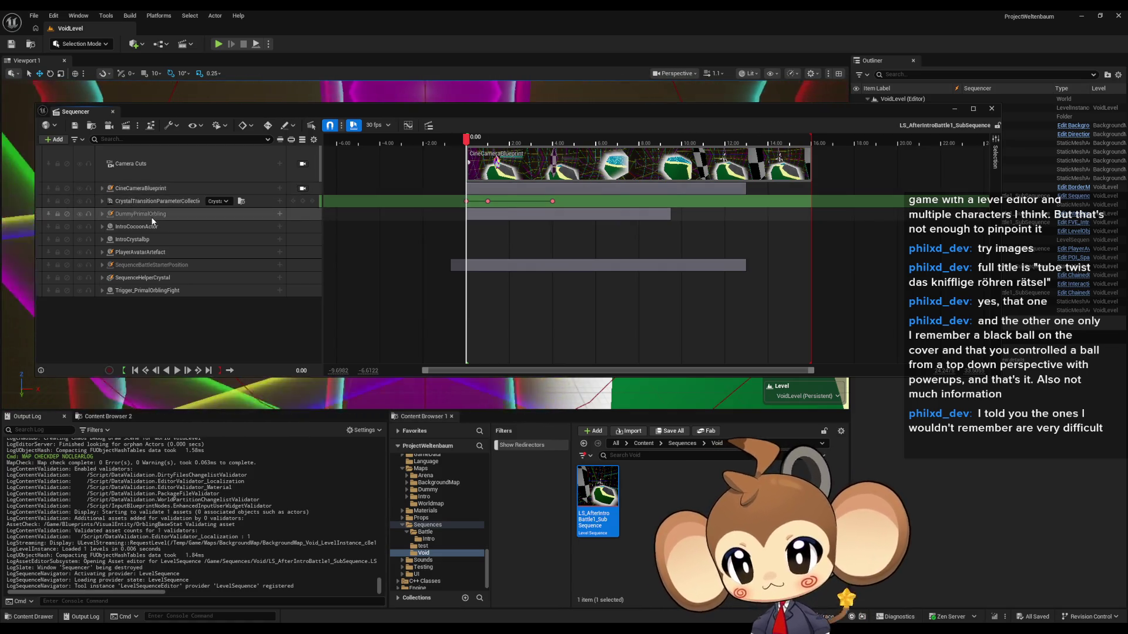
{"action": "left_click", "coordinate": [152, 217]}
{"action": "mouse_move", "coordinate": [138, 219]}
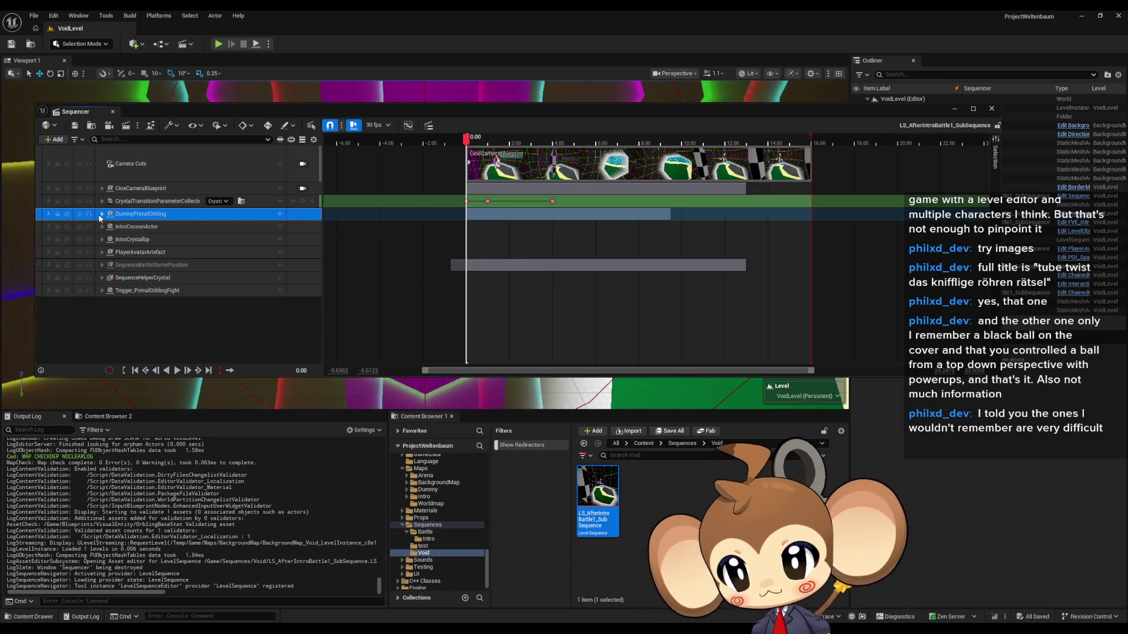
{"action": "left_click", "coordinate": [103, 214]}
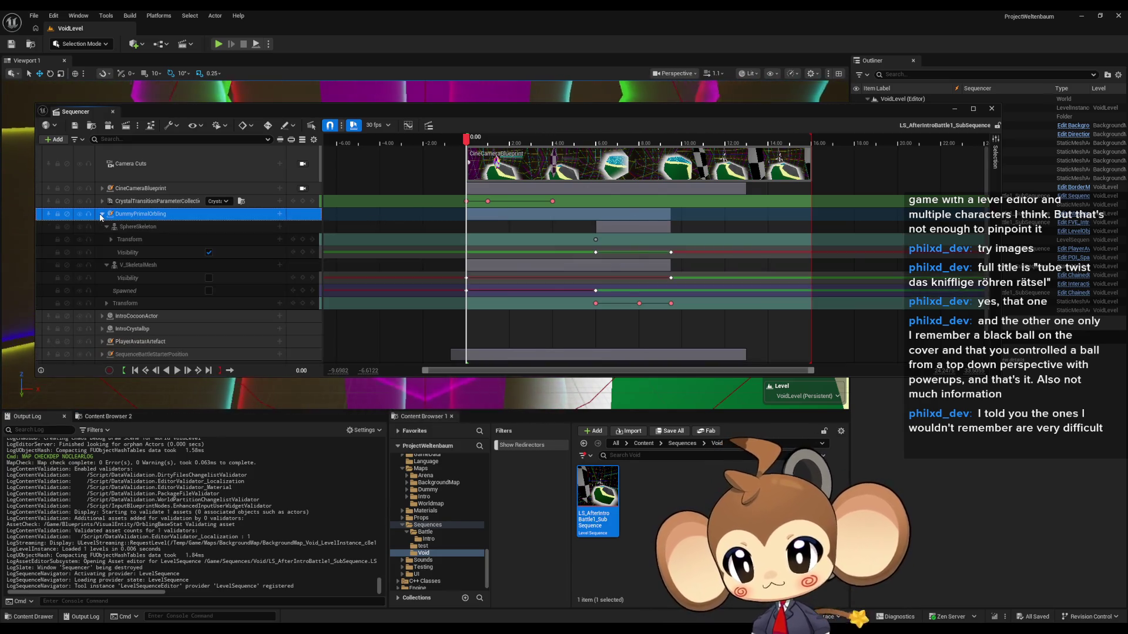
{"action": "left_click", "coordinate": [136, 226]}
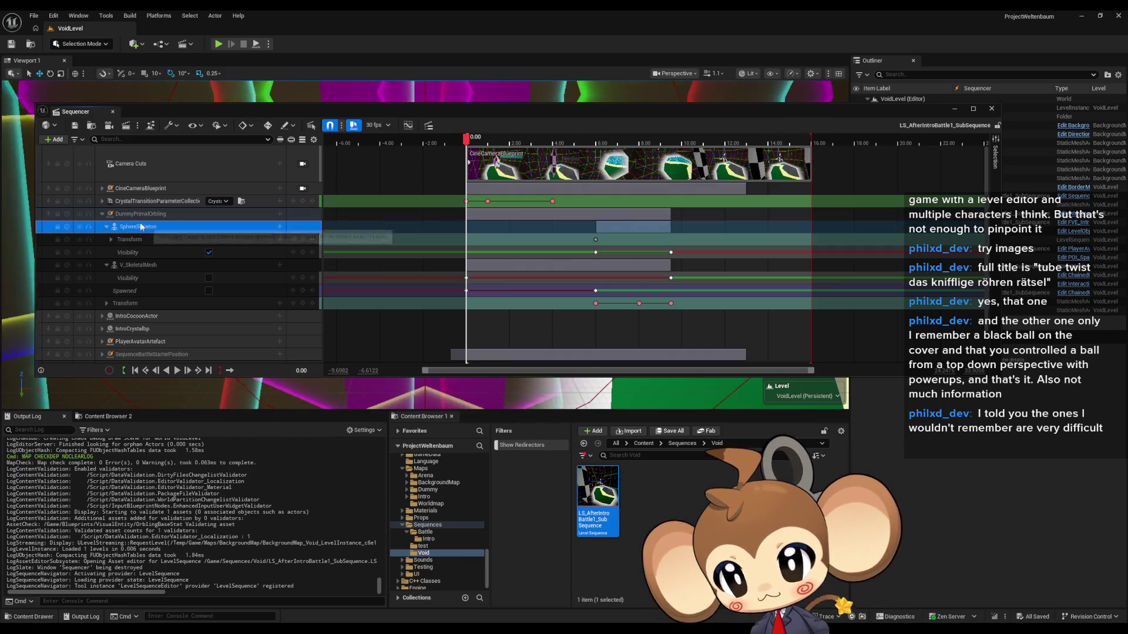
{"action": "left_click", "coordinate": [140, 216]}
{"action": "key", "text": "Left"}
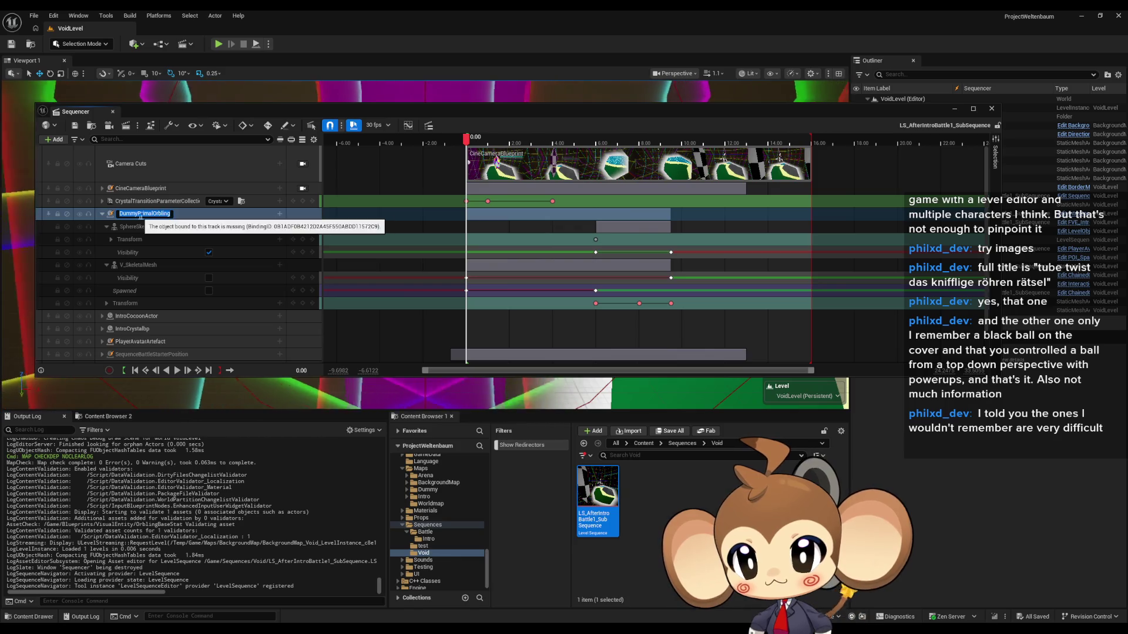
Review the DummyPrimalOrbling track's Binding Properties and Change Class options without choosing anything.
{"action": "right_click", "coordinate": [147, 214]}
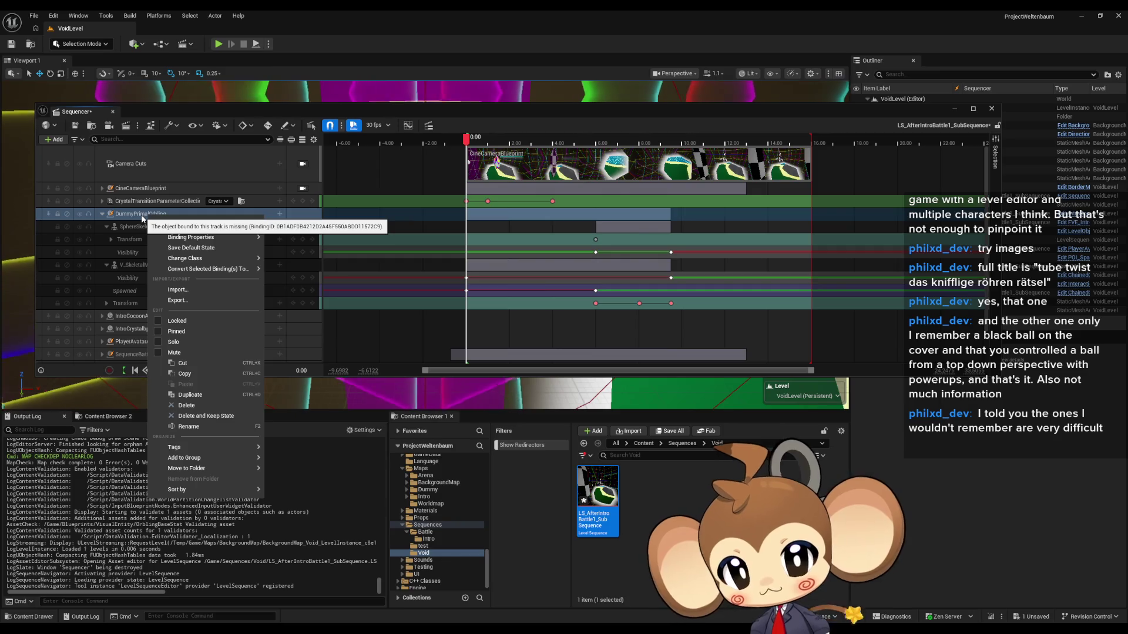
{"action": "left_click", "coordinate": [151, 216]}
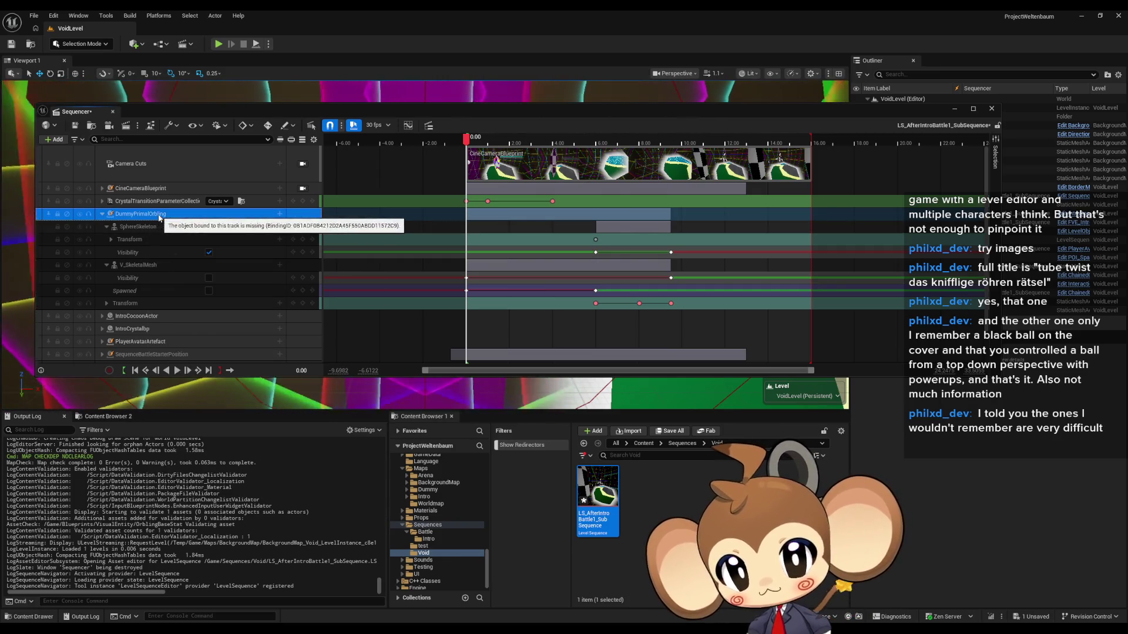
{"action": "right_click", "coordinate": [135, 219]}
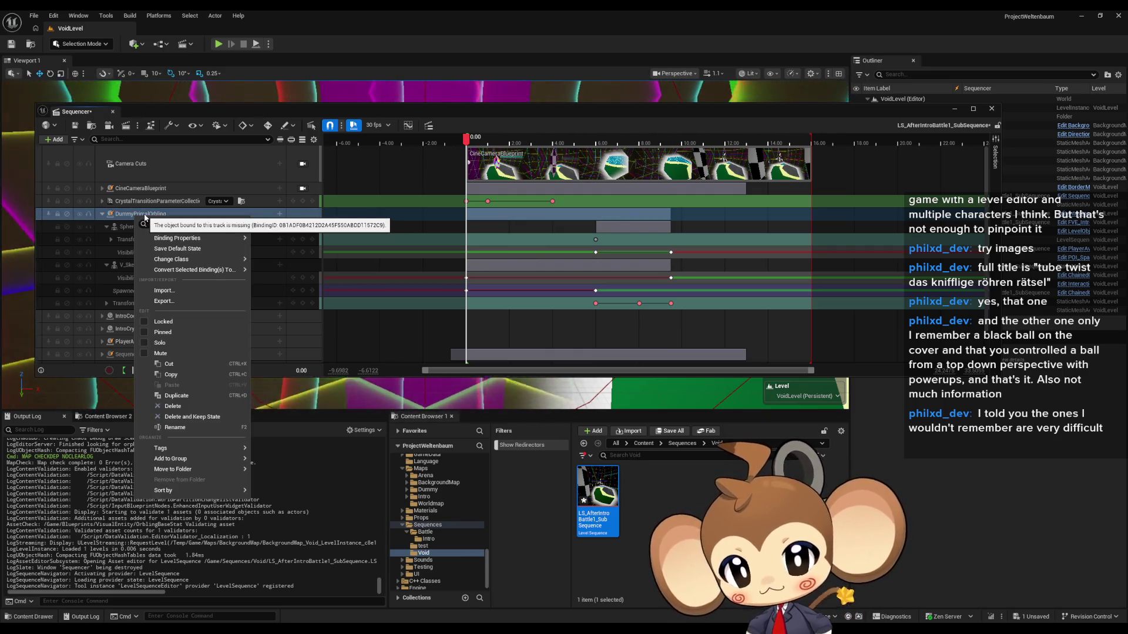
{"action": "mouse_move", "coordinate": [195, 240]}
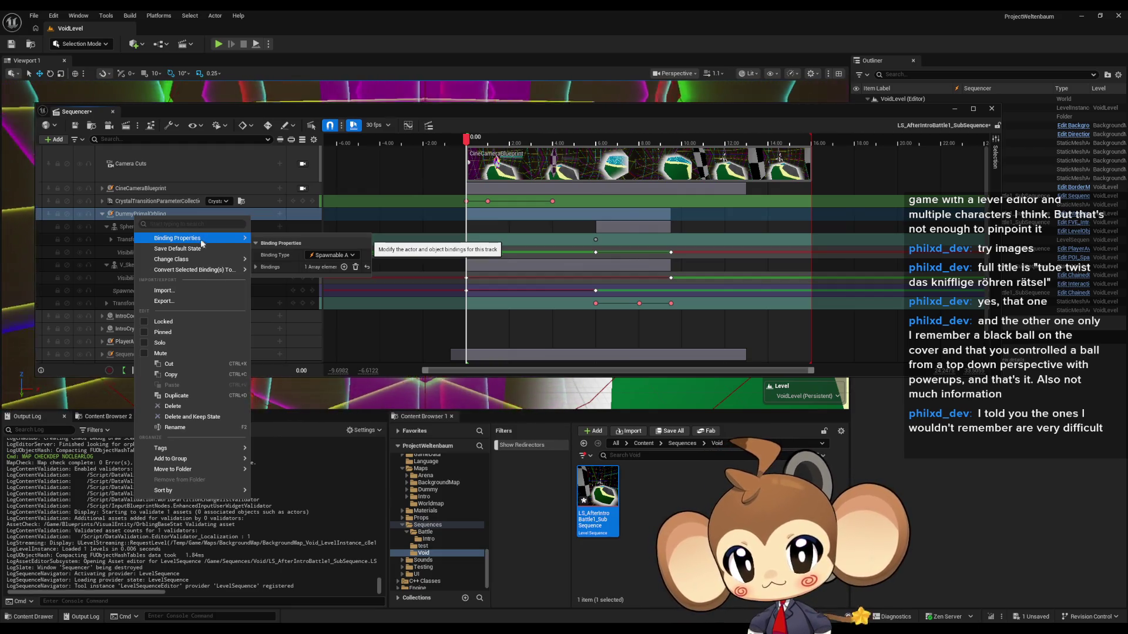
{"action": "mouse_move", "coordinate": [198, 261]}
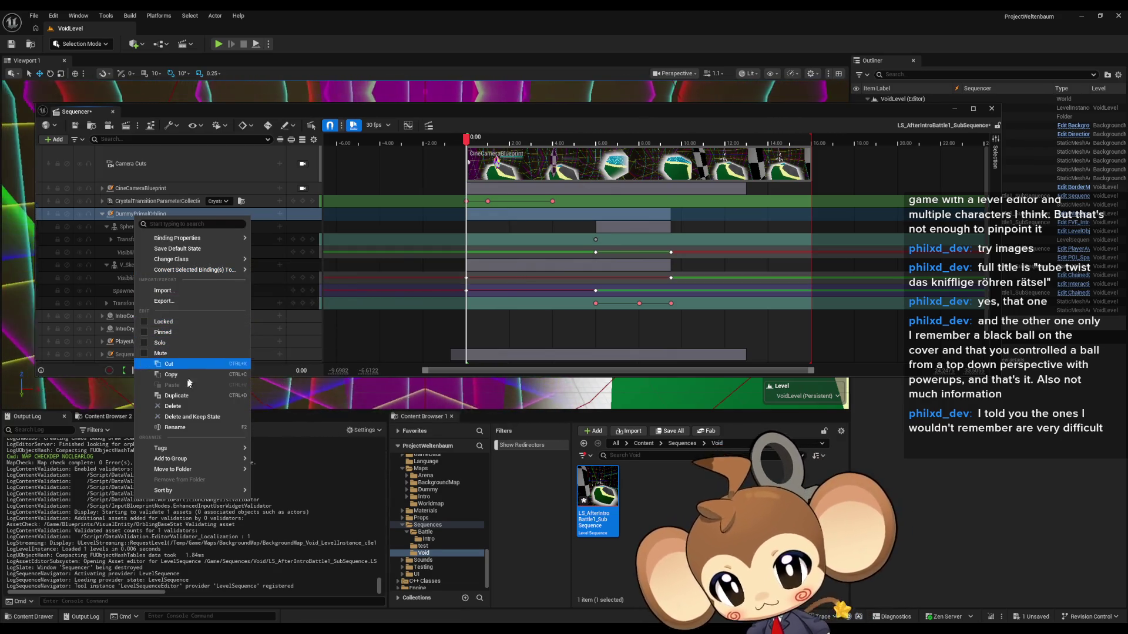
{"action": "mouse_move", "coordinate": [202, 459]}
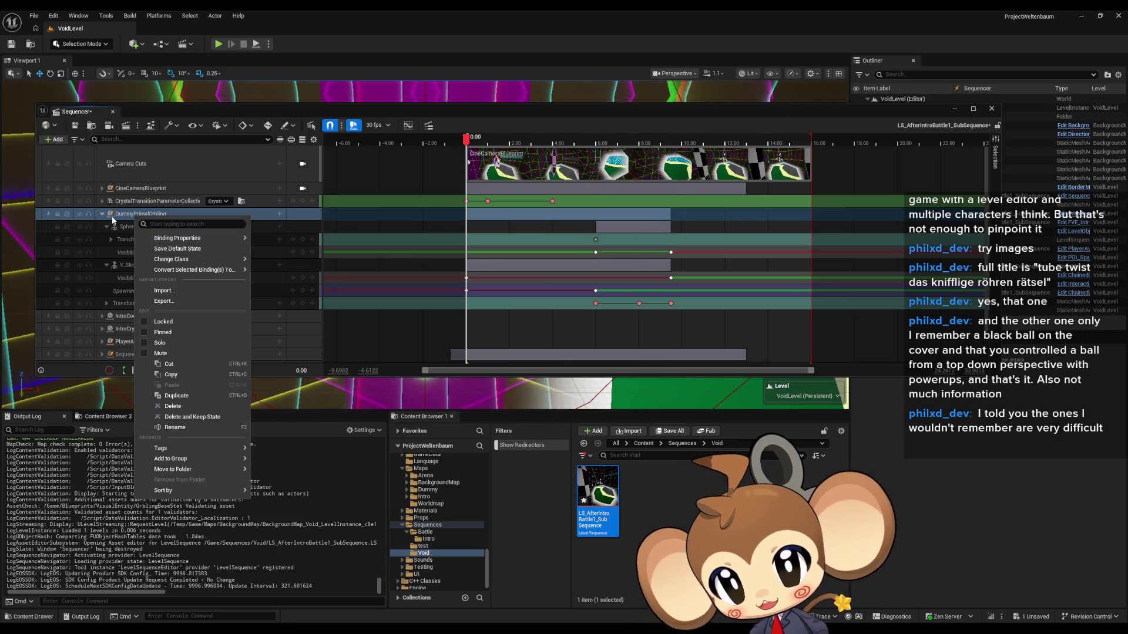
{"action": "left_click", "coordinate": [126, 217]}
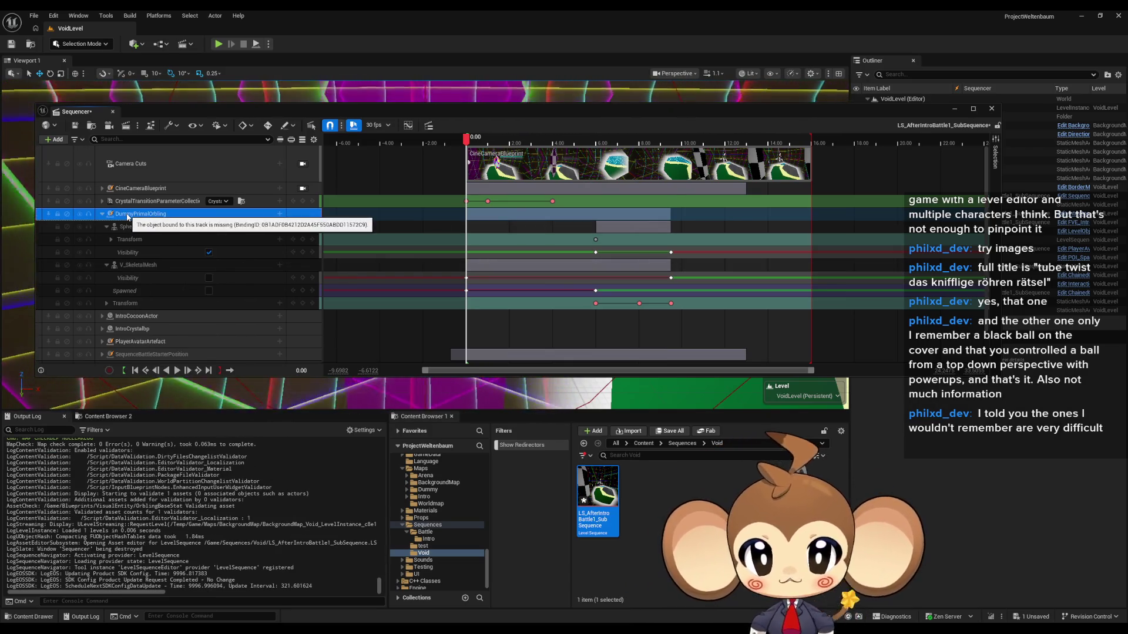
Move the playhead to 9.5667, reselect DummyPrimalOrbling, and shift the Sequencer window left.
{"action": "left_click", "coordinate": [484, 138]}
{"action": "left_click_drag", "start_coordinate": [494, 138], "coordinate": [668, 153]}
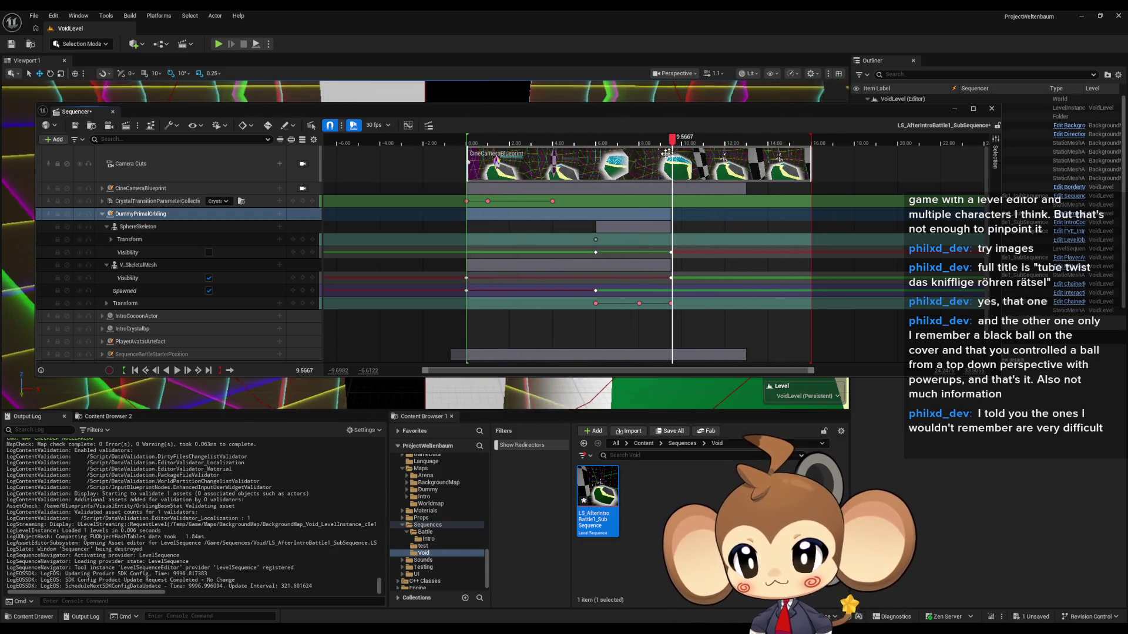
{"action": "right_click", "coordinate": [128, 218]}
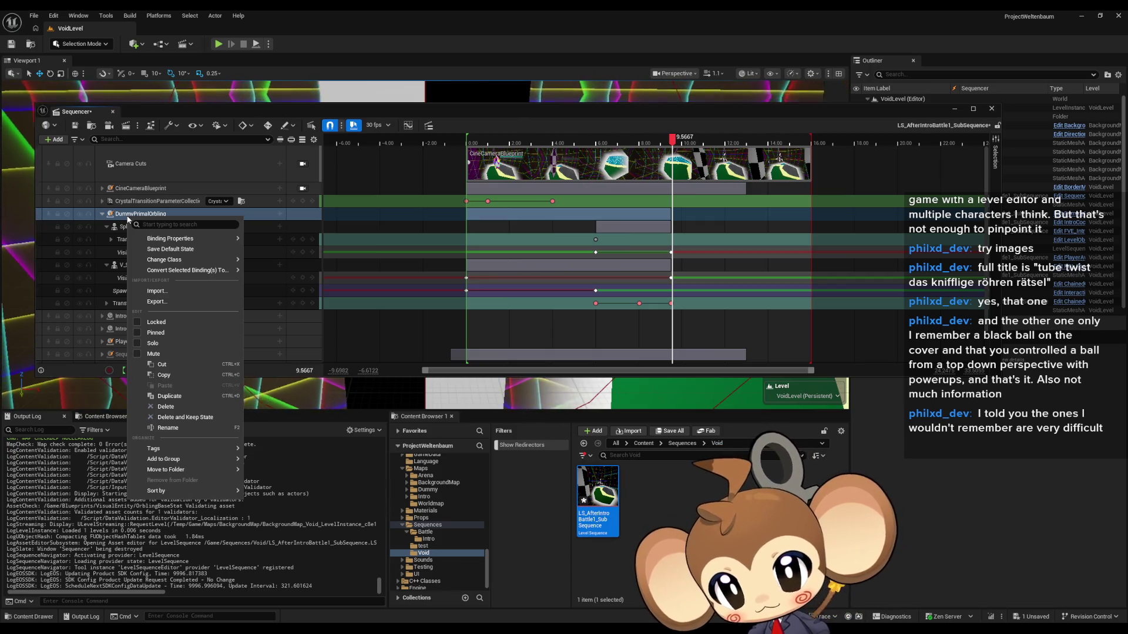
{"action": "left_click", "coordinate": [118, 217]}
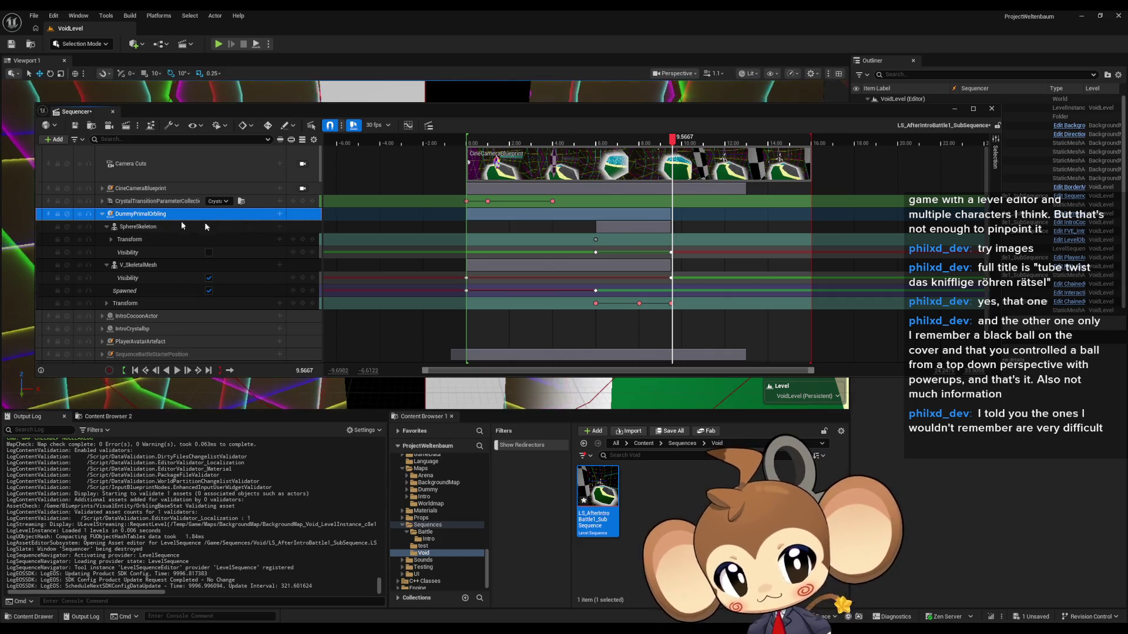
{"action": "left_click_drag", "start_coordinate": [692, 115], "coordinate": [530, 113]}
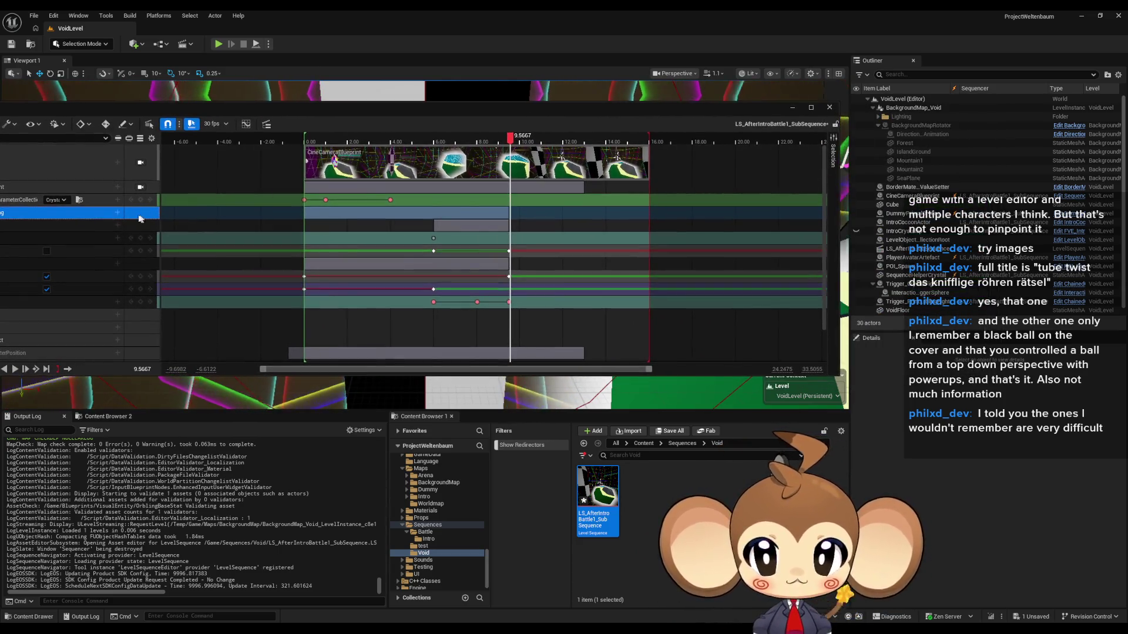
Open the DummyPrimalOrbling actor's Blueprint and locate it among the project assets.
{"action": "left_click", "coordinate": [87, 217]}
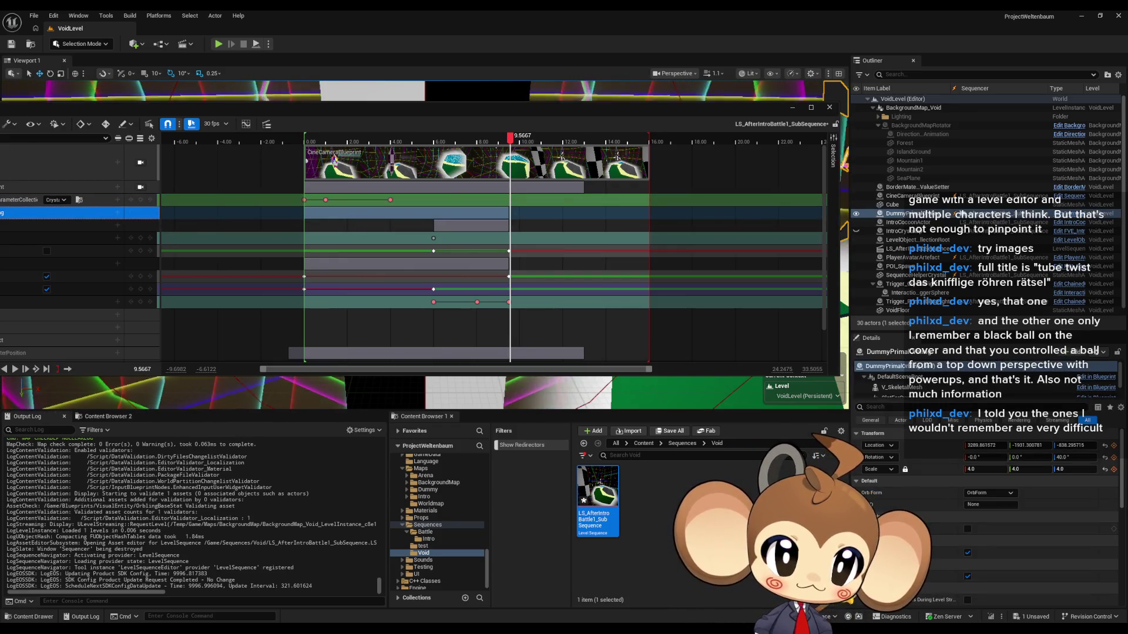
{"action": "left_click", "coordinate": [1069, 213]}
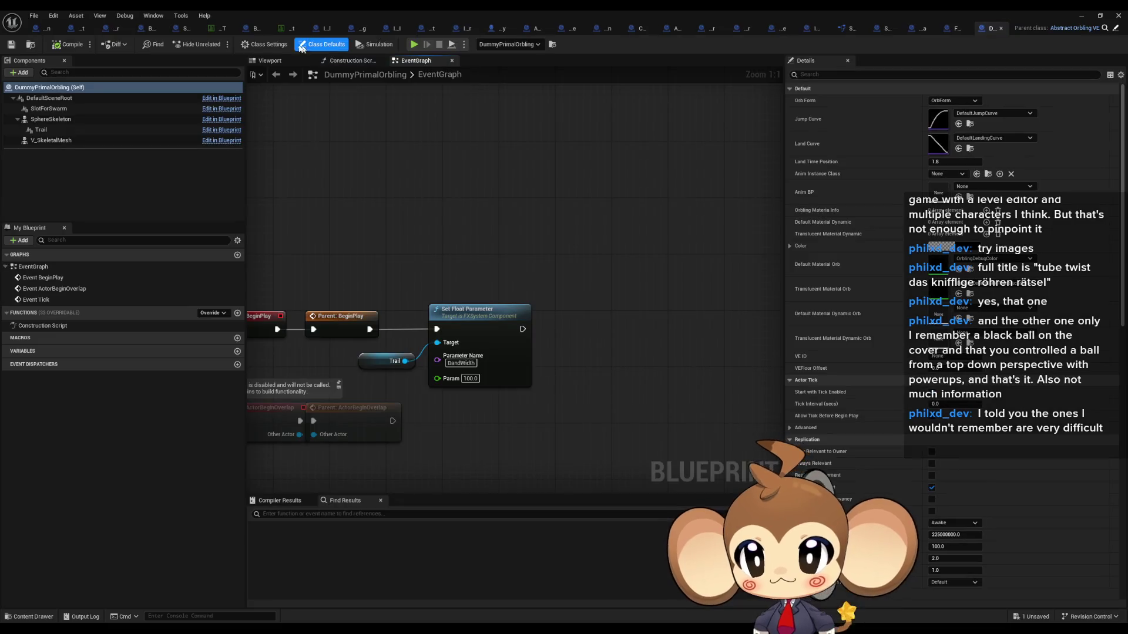
{"action": "left_click", "coordinate": [68, 16]}
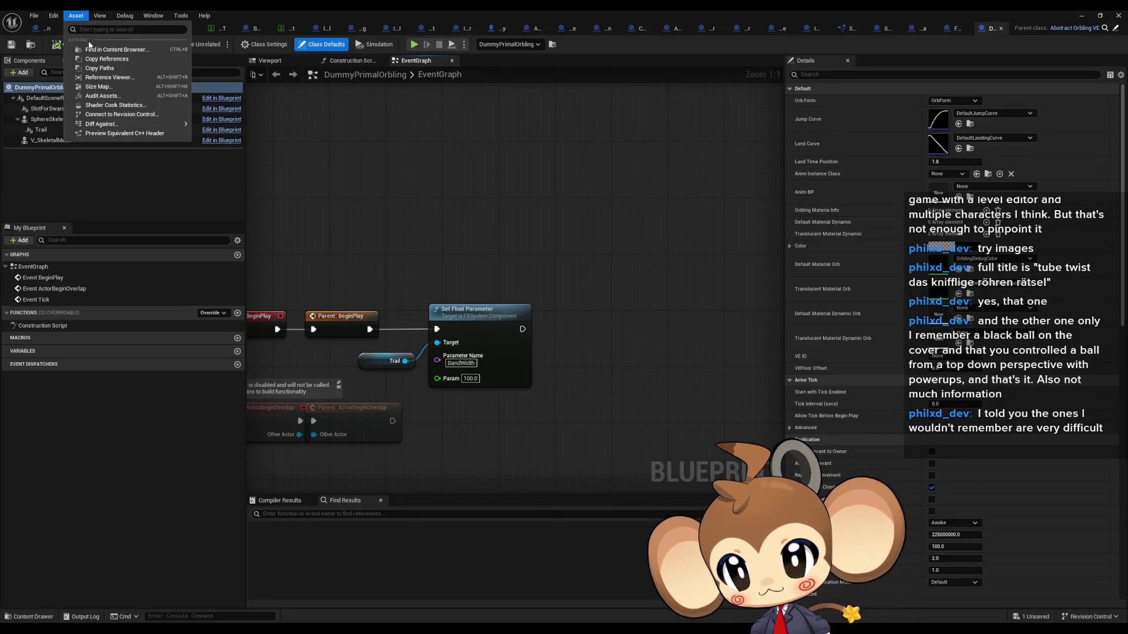
{"action": "left_click", "coordinate": [114, 49]}
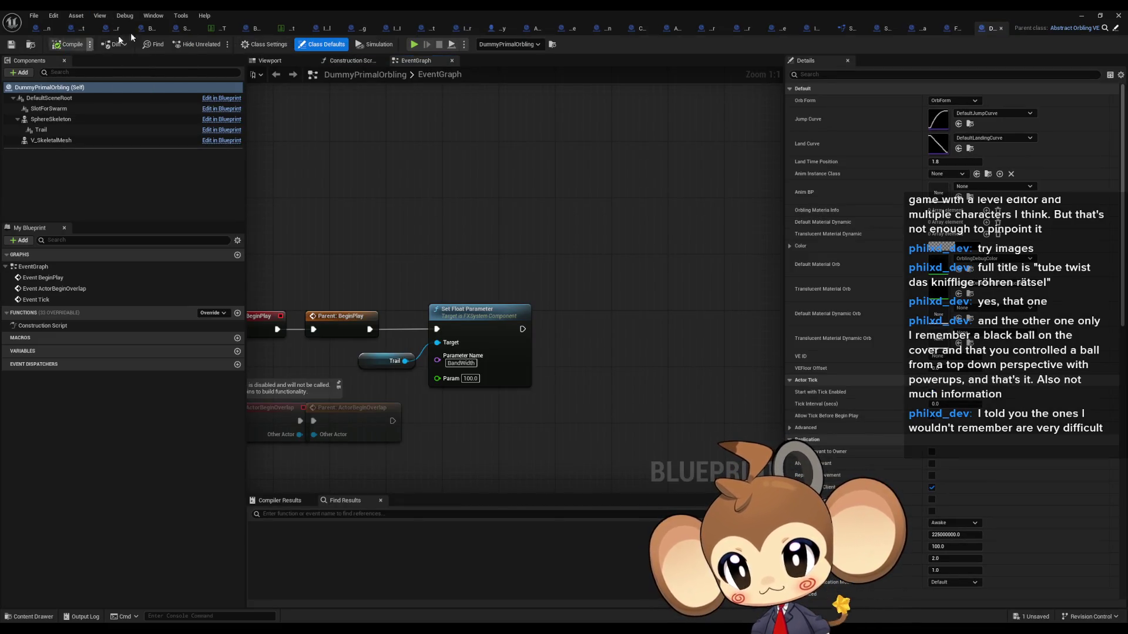
{"action": "left_click", "coordinate": [1083, 18]}
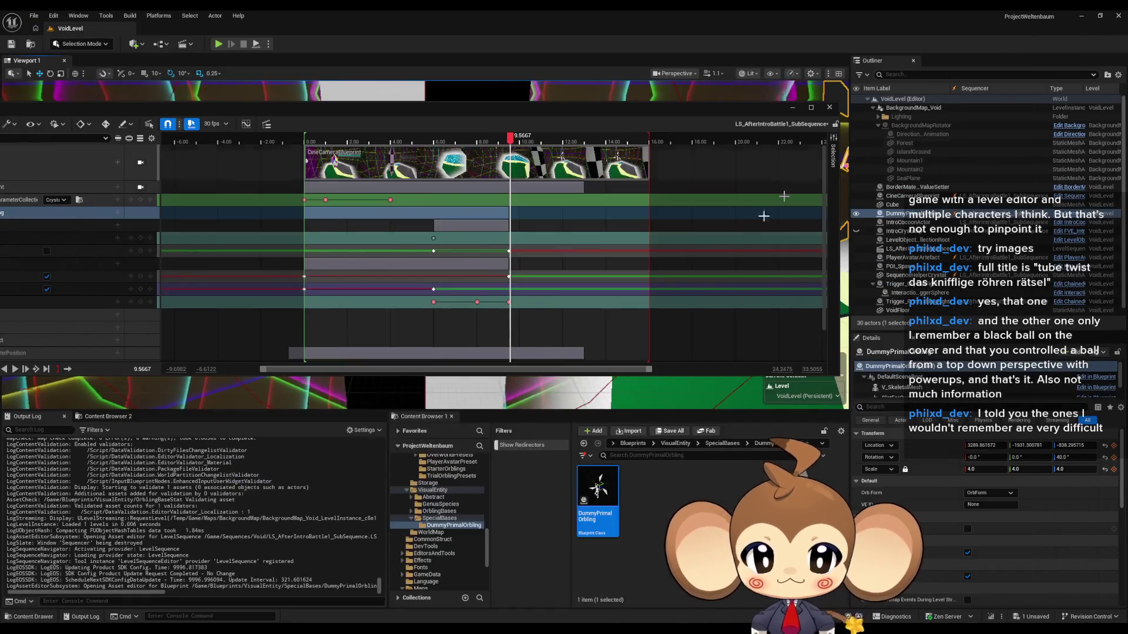
Compare the DummyPrimalOrbling and FVE_IntroCrystal Blueprints, ending on DummyPrimalOrbling.
{"action": "double_click", "coordinate": [599, 499]}
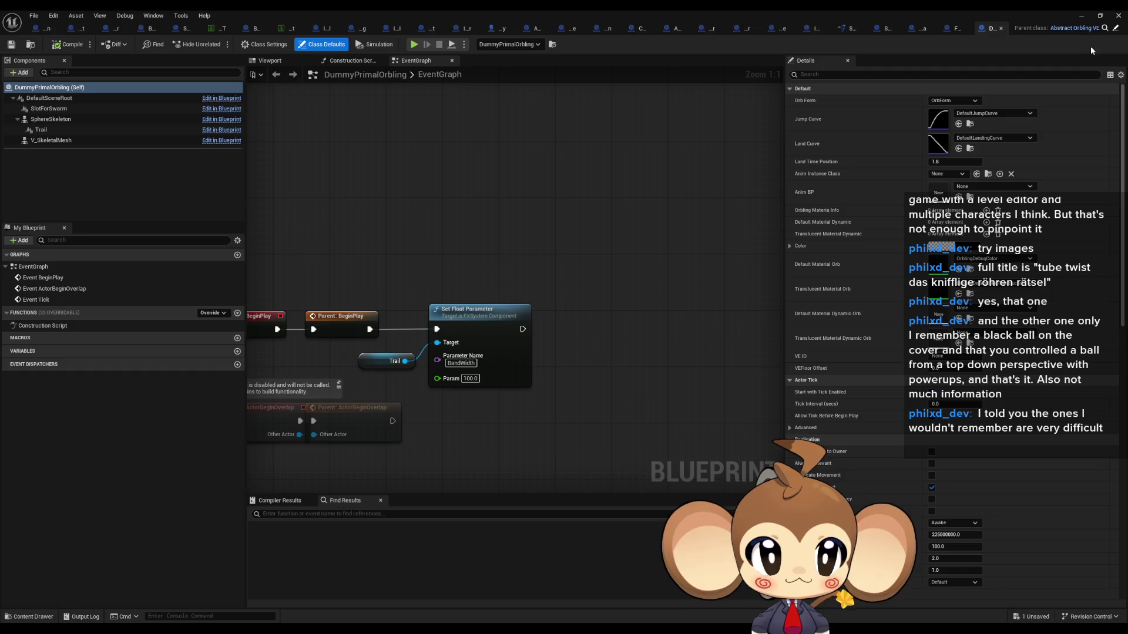
{"action": "left_click", "coordinate": [956, 30]}
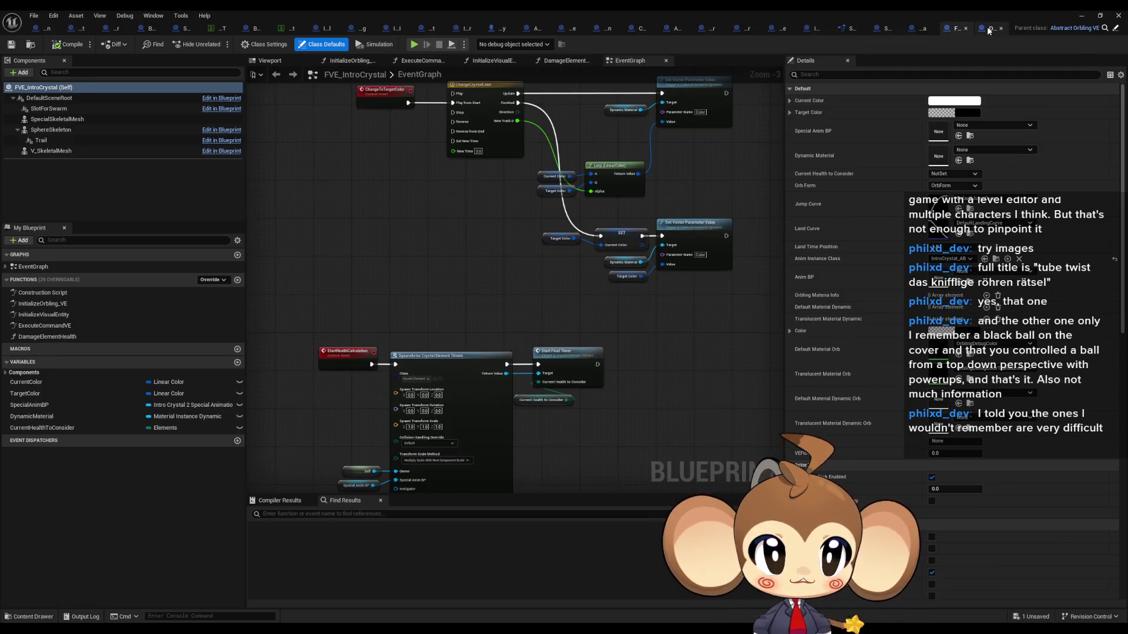
{"action": "left_click", "coordinate": [988, 27]}
{"action": "left_click", "coordinate": [956, 28]}
{"action": "left_click", "coordinate": [988, 27]}
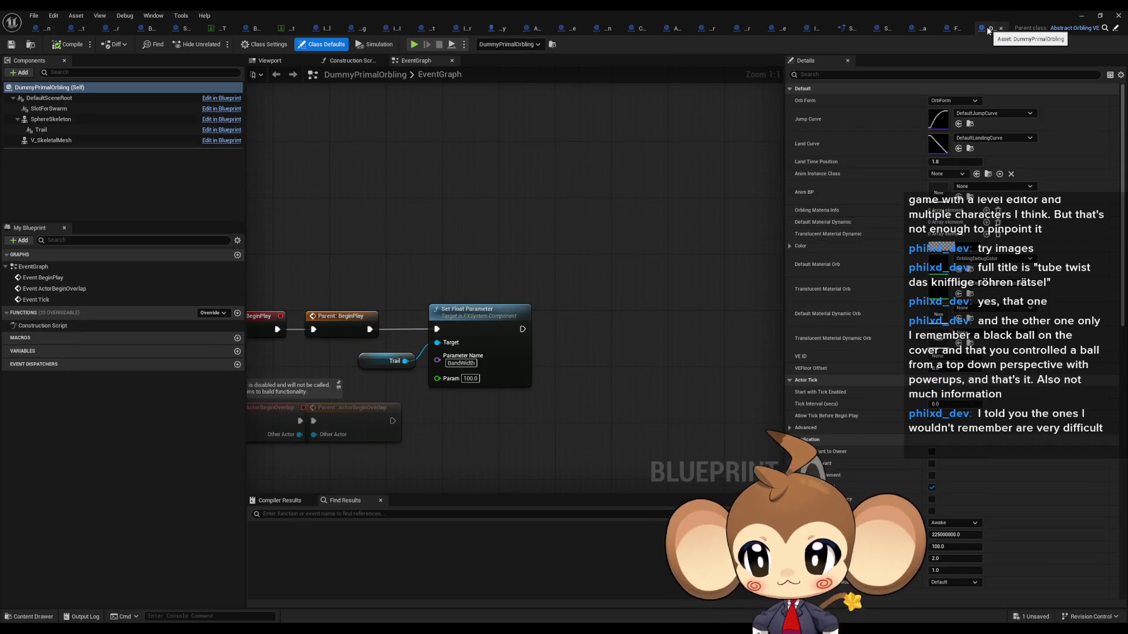
Restore and move the Blueprint editor, then browse SpecialBases into the DummyPrimalOrbling folder.
{"action": "double_click", "coordinate": [355, 10]}
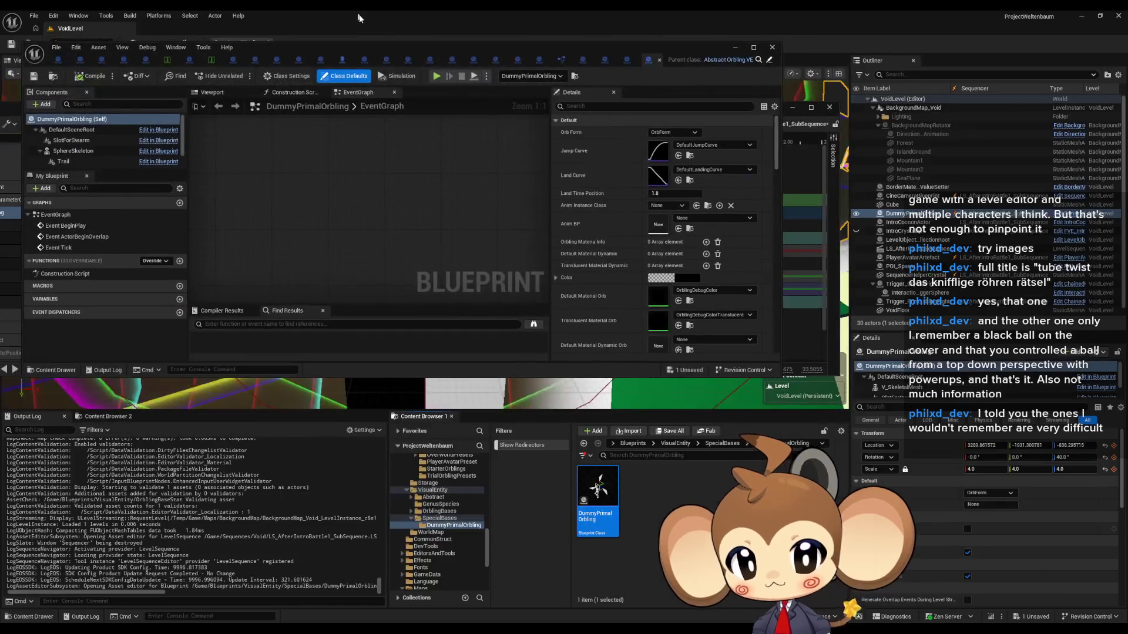
{"action": "left_click_drag", "start_coordinate": [391, 53], "coordinate": [536, 48]}
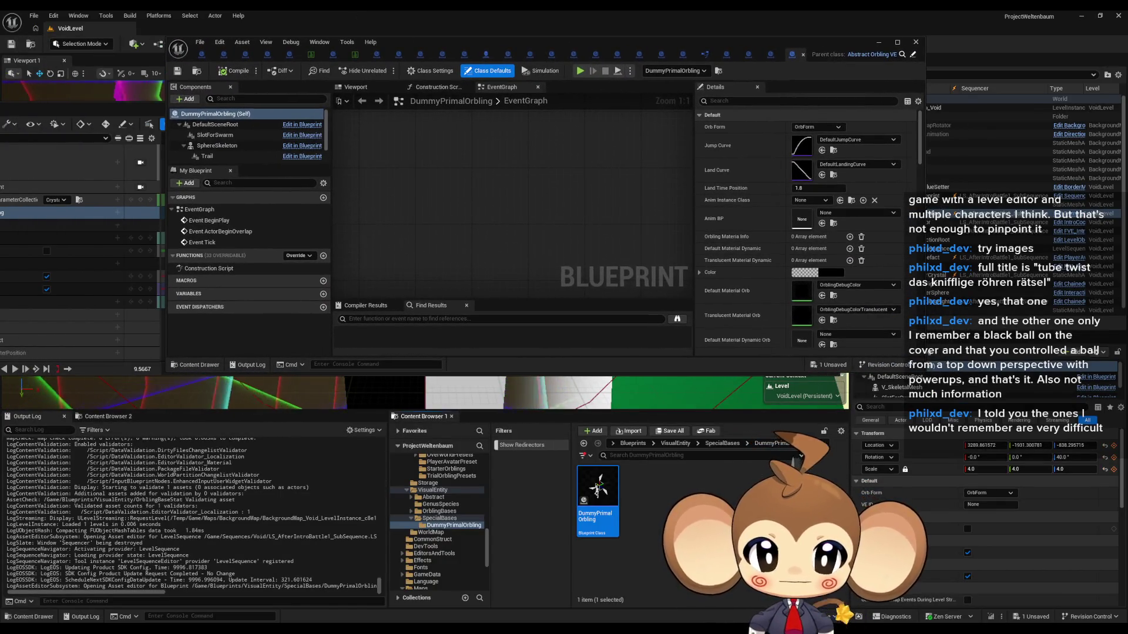
{"action": "left_click", "coordinate": [721, 443]}
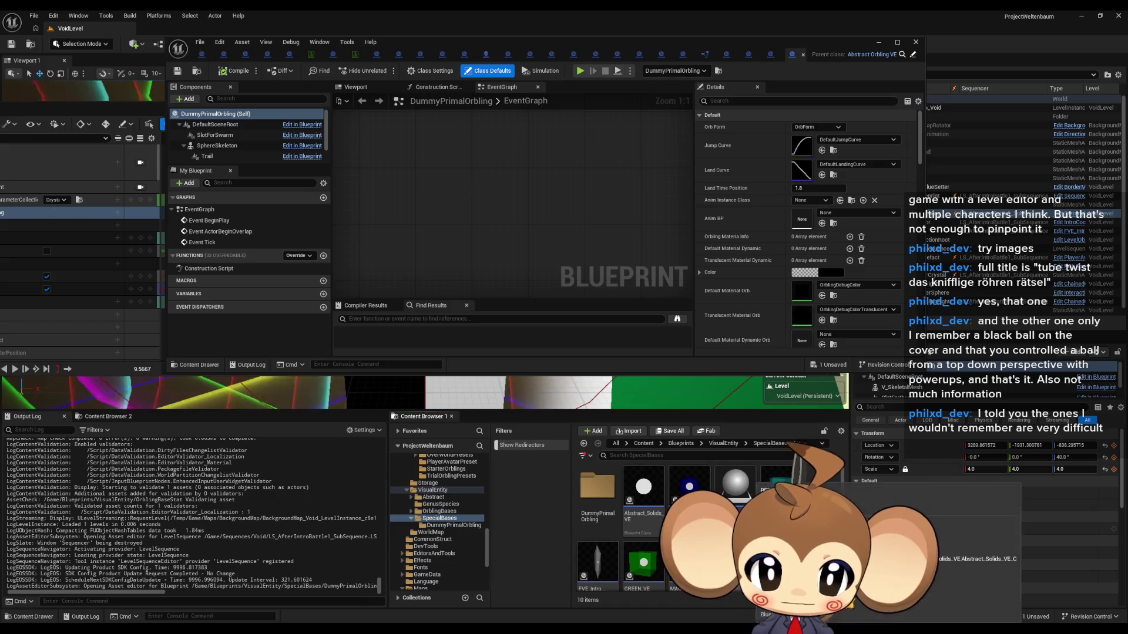
{"action": "left_click", "coordinate": [597, 562]}
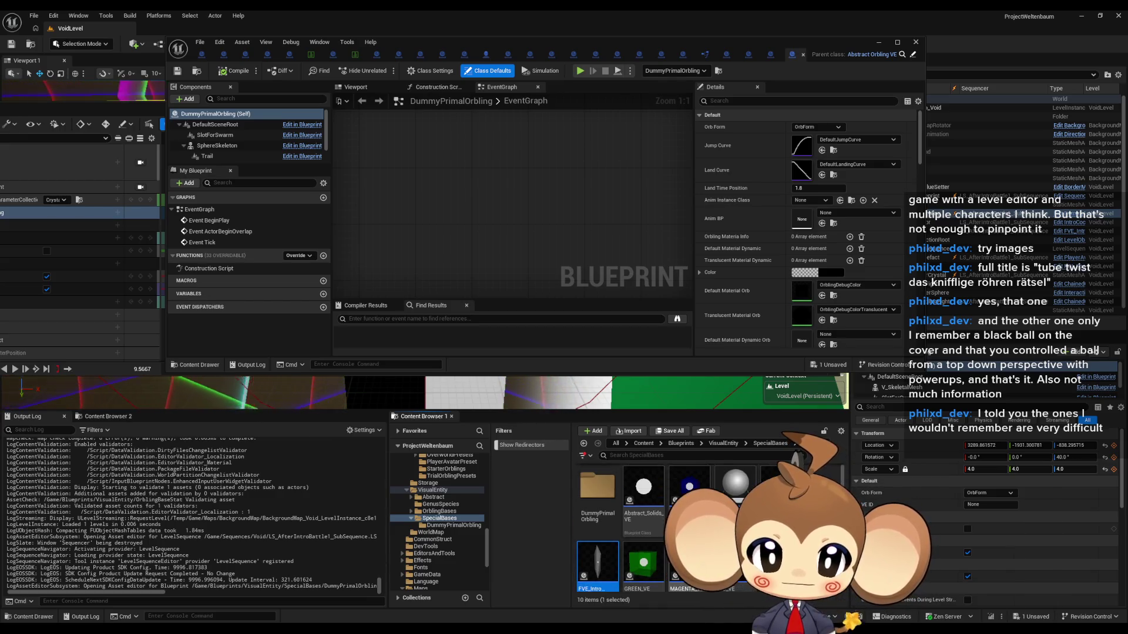
{"action": "double_click", "coordinate": [597, 486]}
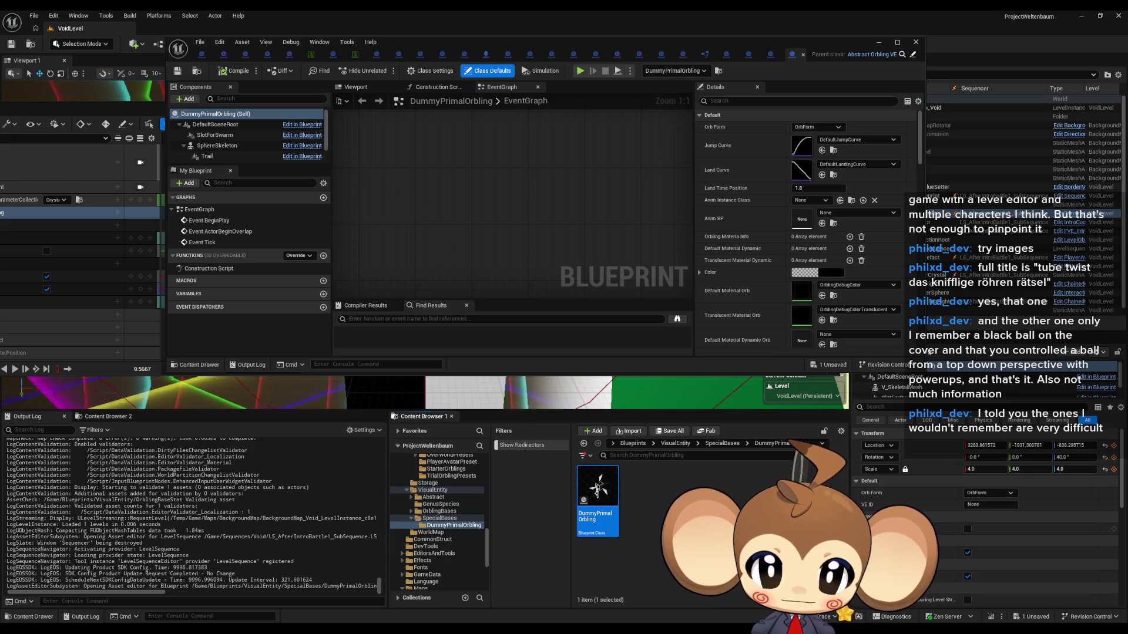
{"action": "left_click_drag", "start_coordinate": [209, 87], "coordinate": [396, 98]}
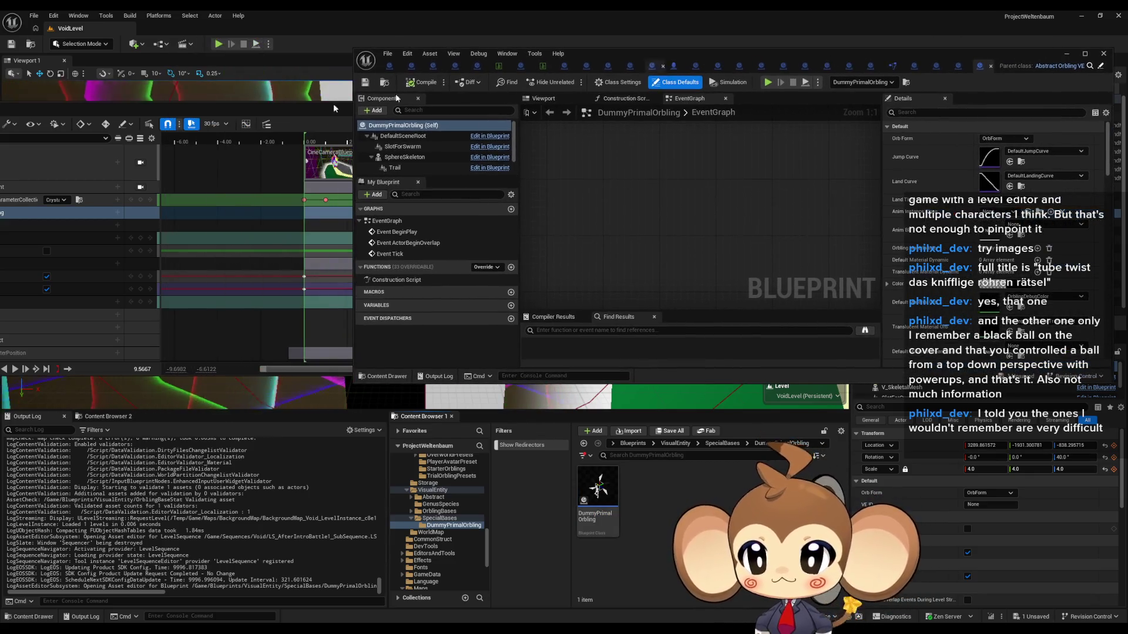
Close the Sequencer, maximize the Blueprint editor, and switch to the orbling stats data table.
{"action": "left_click", "coordinate": [333, 108]}
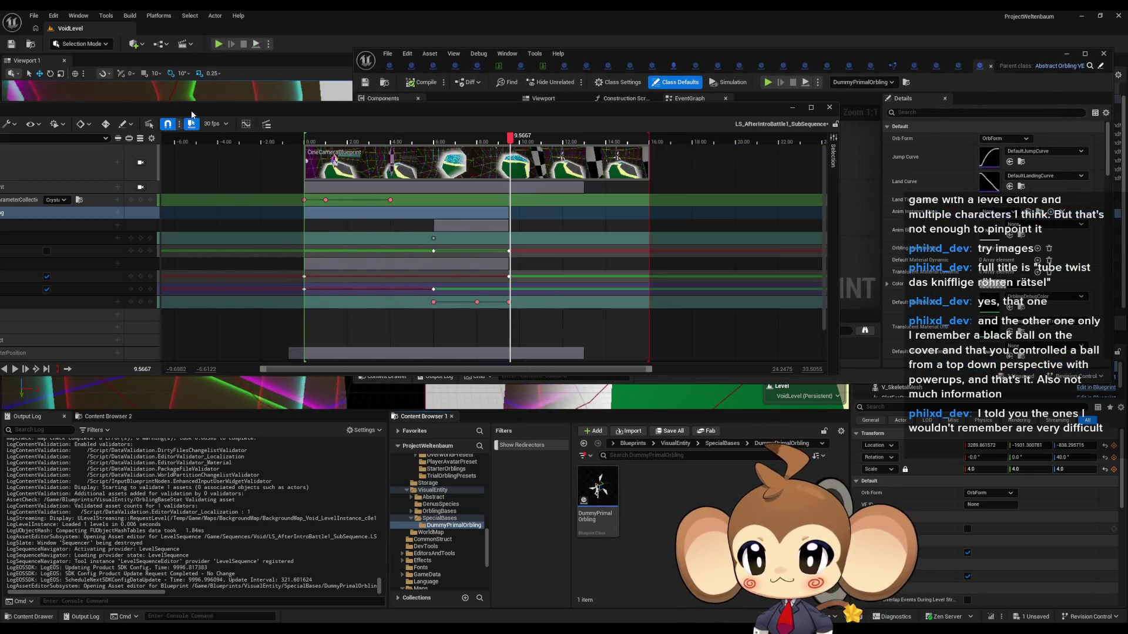
{"action": "left_click", "coordinate": [830, 109]}
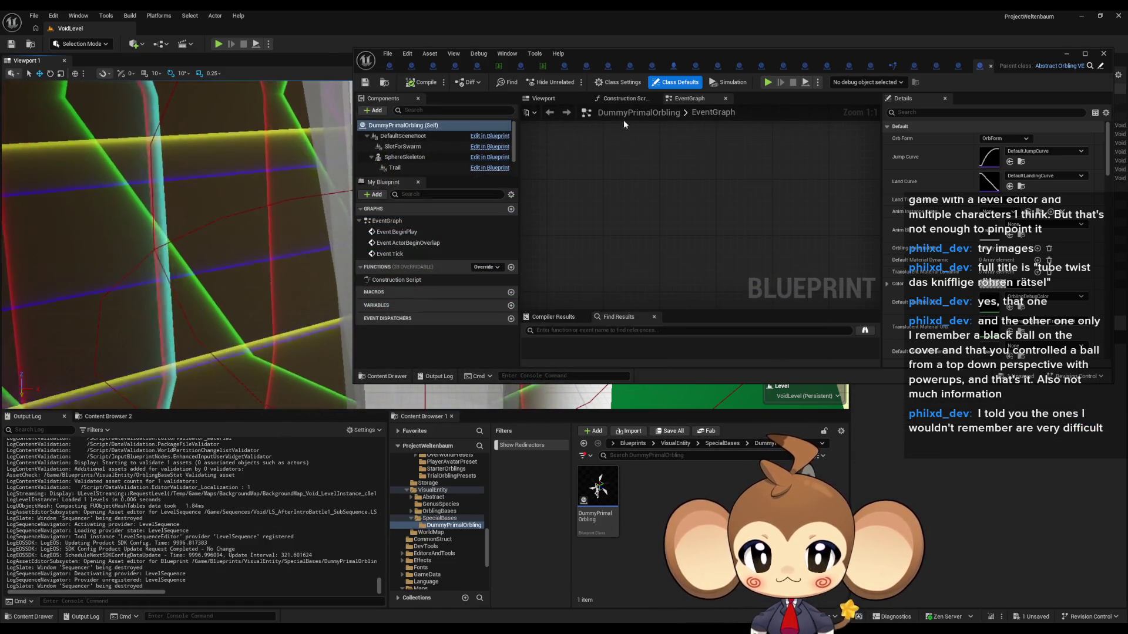
{"action": "double_click", "coordinate": [639, 64]}
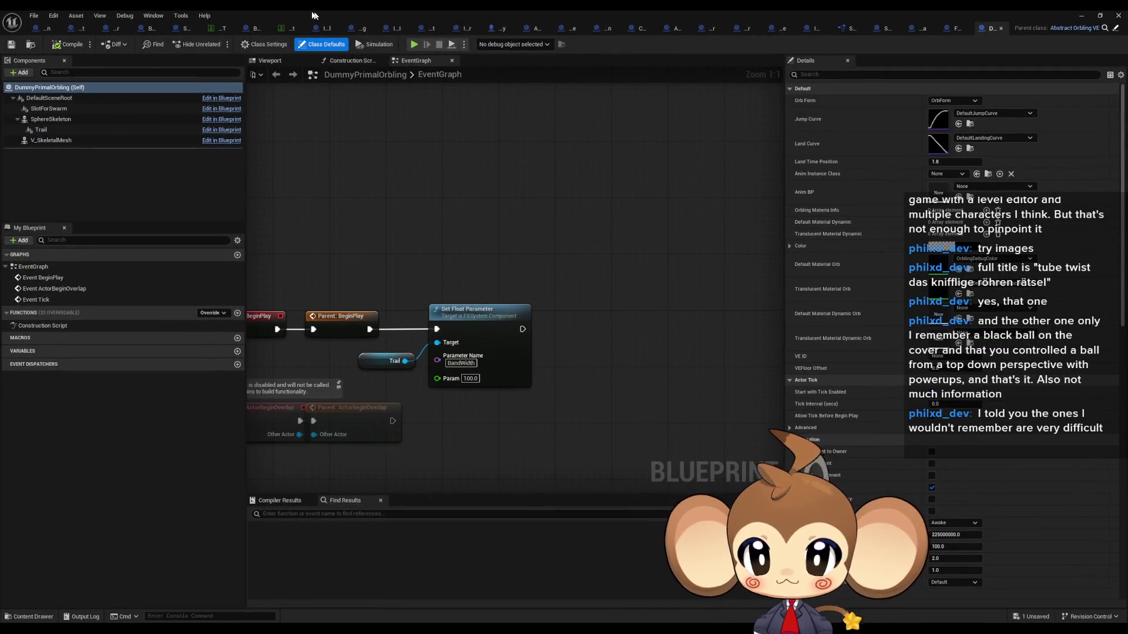
{"action": "left_click", "coordinate": [290, 27]}
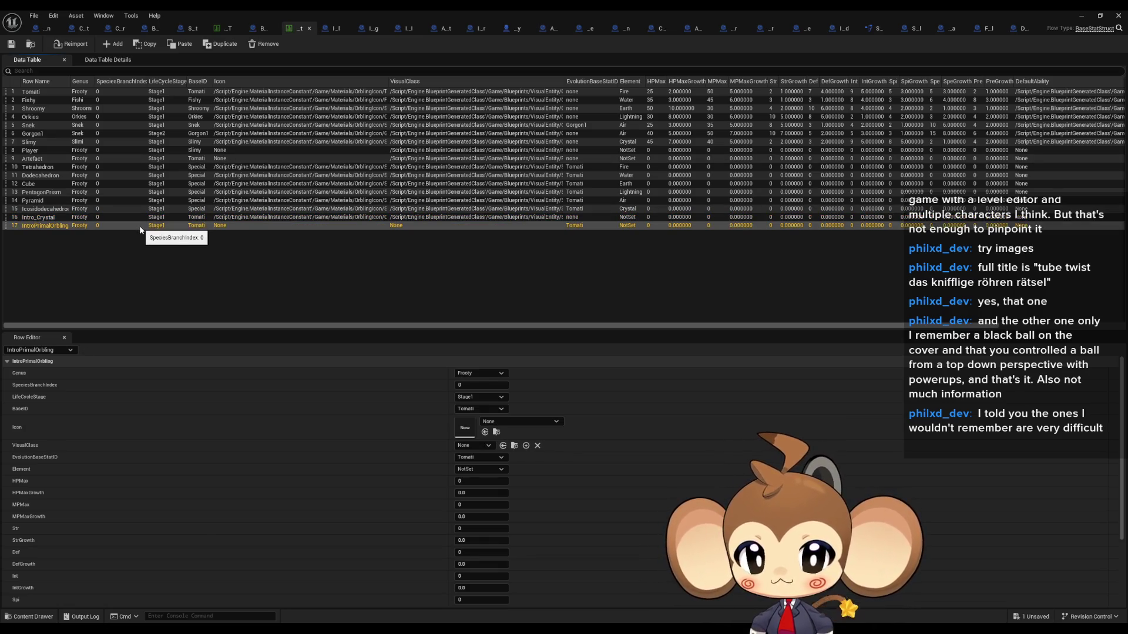
Set the IntroPrimalOrbling row's VisualClass to DummyPrimalOrbling.
{"action": "left_click", "coordinate": [175, 226]}
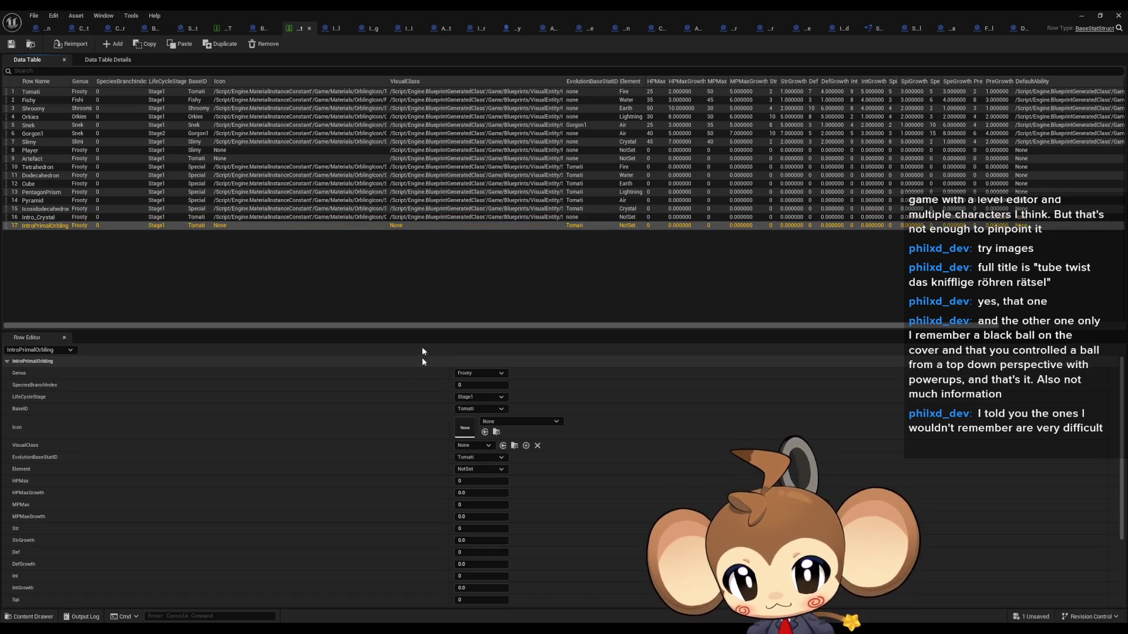
{"action": "left_click", "coordinate": [477, 448]}
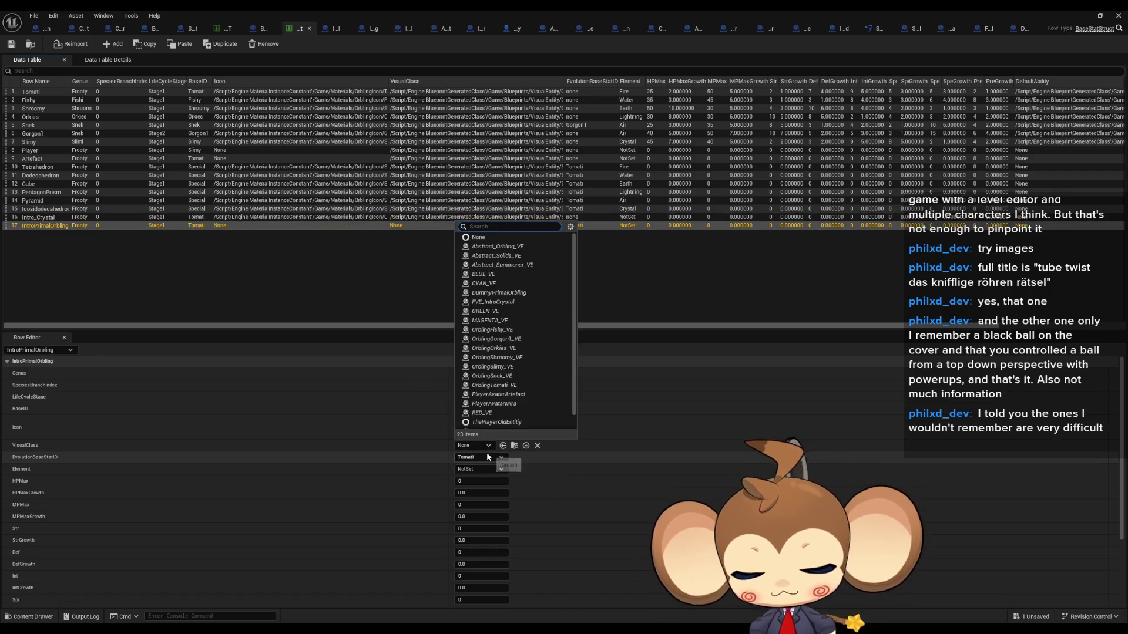
{"action": "type", "text": "dummy"}
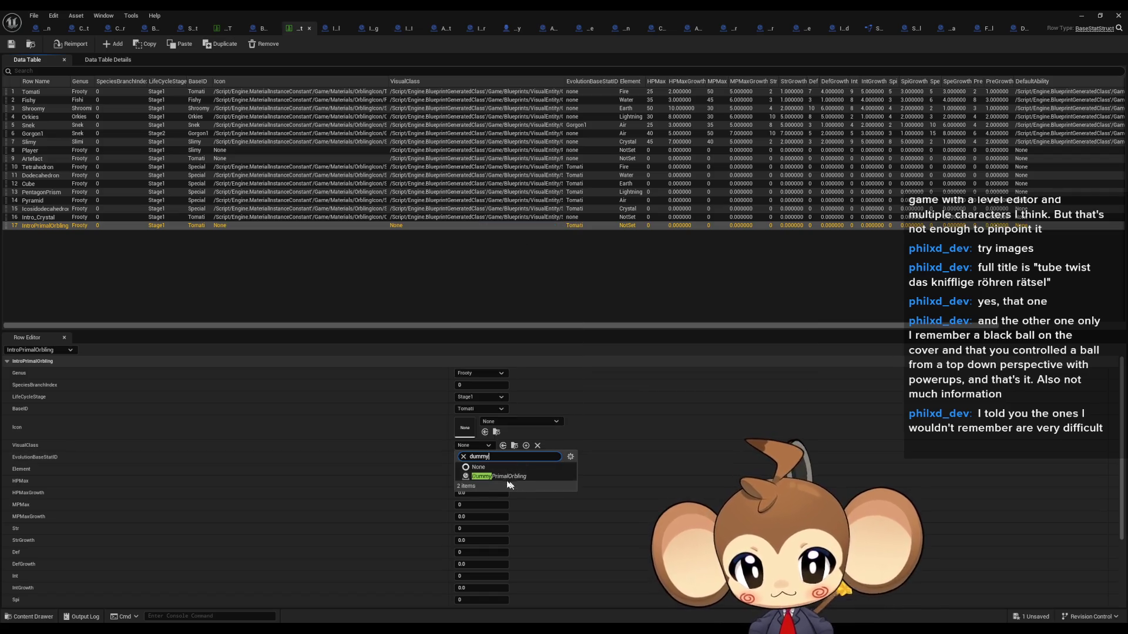
{"action": "left_click", "coordinate": [505, 477]}
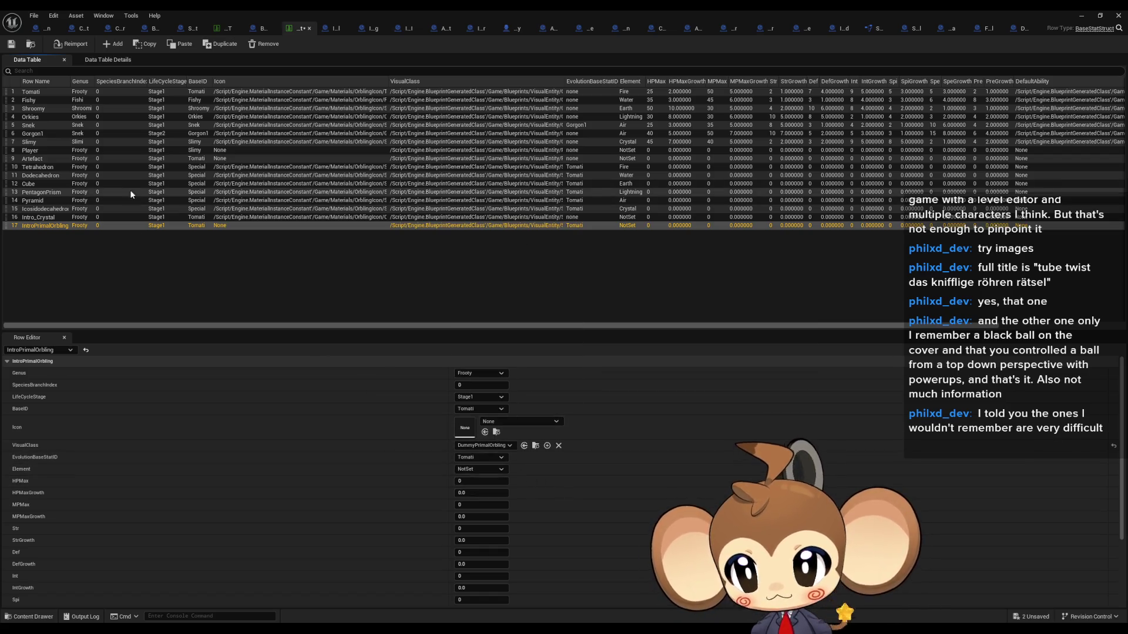
Compare against Intro_Crystal, then set IntroPrimalOrbling's EvolutionBaseStatID to none.
{"action": "left_click", "coordinate": [155, 219]}
{"action": "left_click", "coordinate": [162, 225]}
{"action": "key", "text": "Up"}
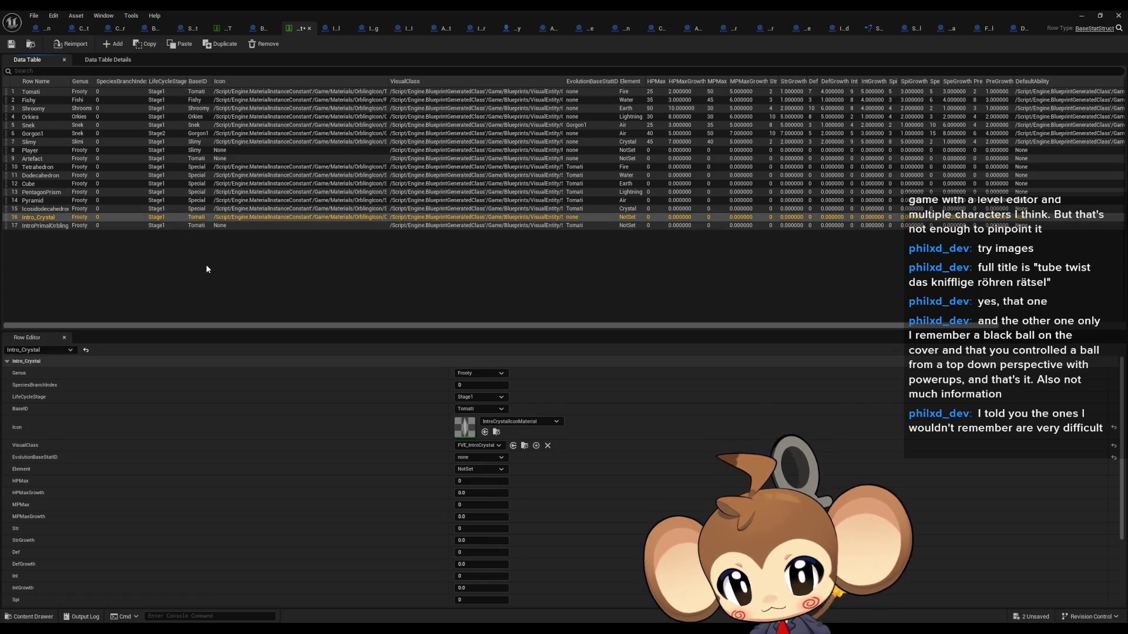
{"action": "key", "text": "Down"}
{"action": "left_click", "coordinate": [480, 457]}
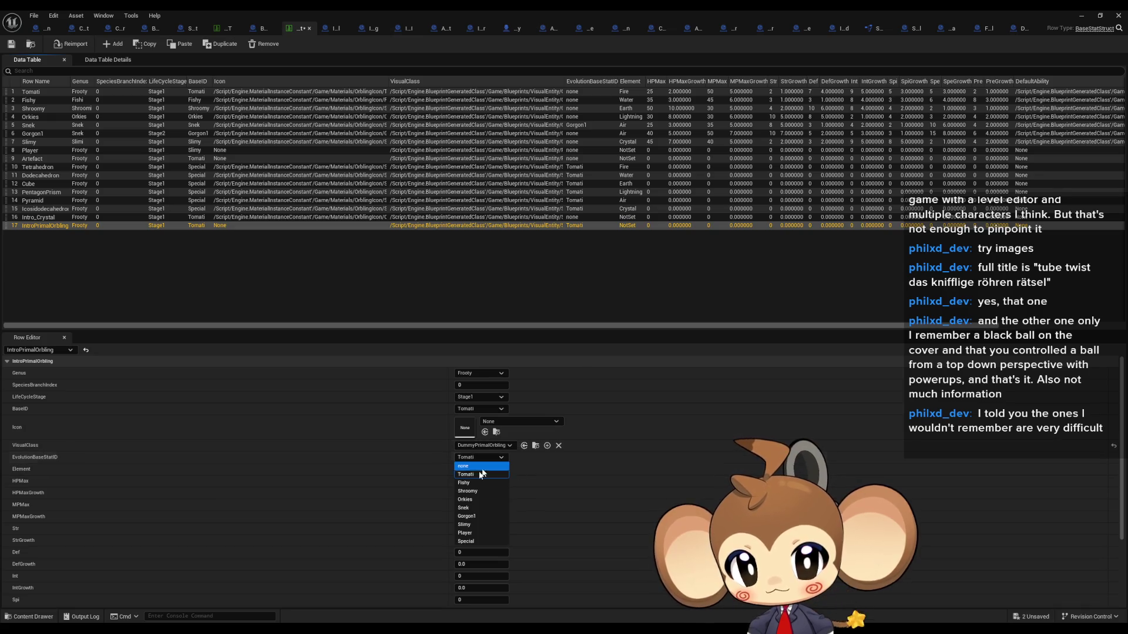
{"action": "left_click", "coordinate": [471, 467]}
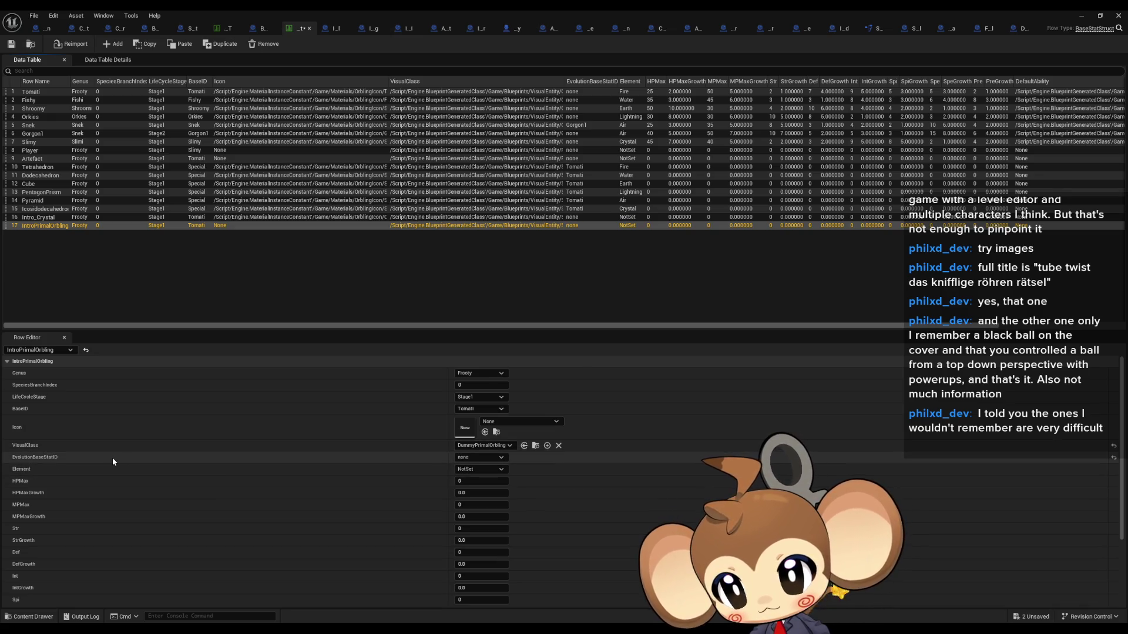
Compare the Intro_Crystal and IntroPrimalOrbling rows again, scrolling through their values.
{"action": "left_click", "coordinate": [73, 218]}
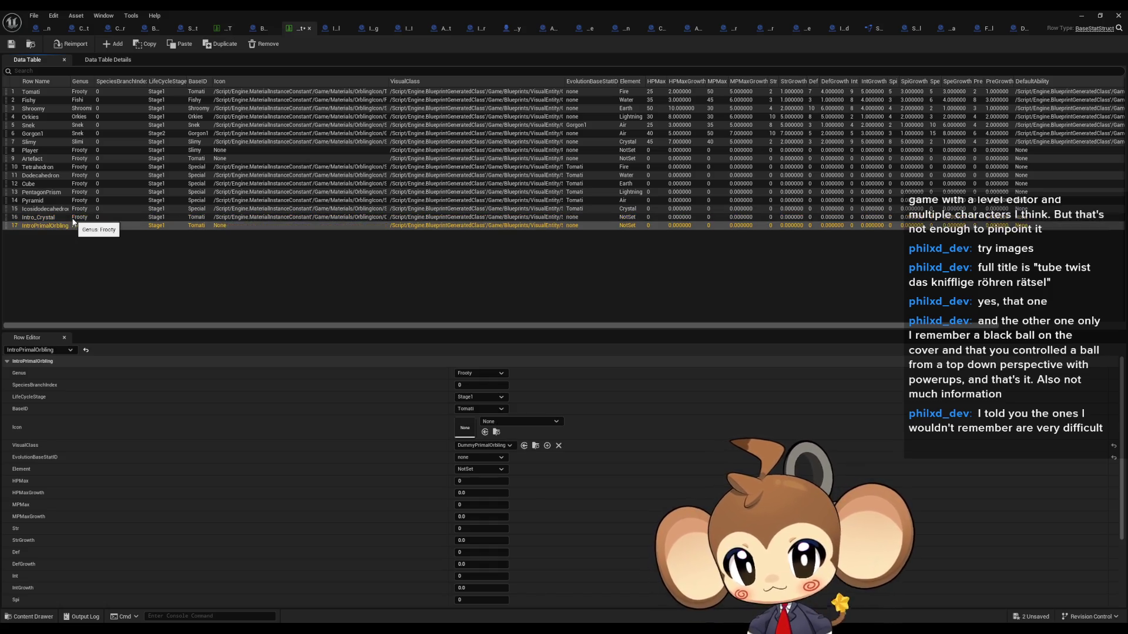
{"action": "key", "text": "Down"}
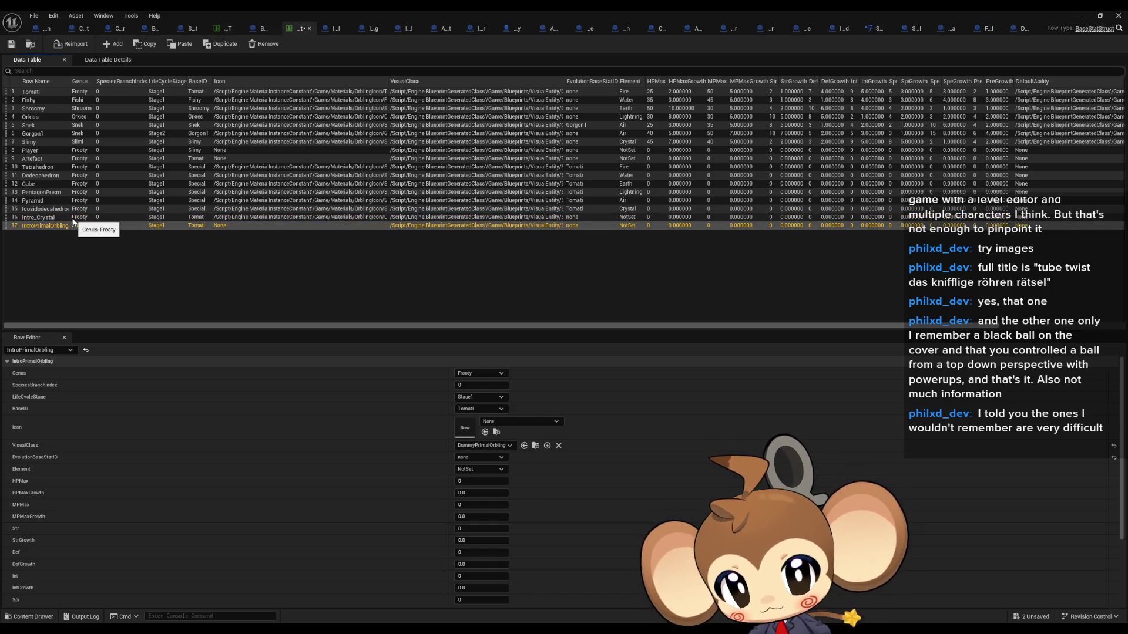
{"action": "key", "text": "Up"}
{"action": "key", "text": "Down"}
{"action": "key", "text": "Up"}
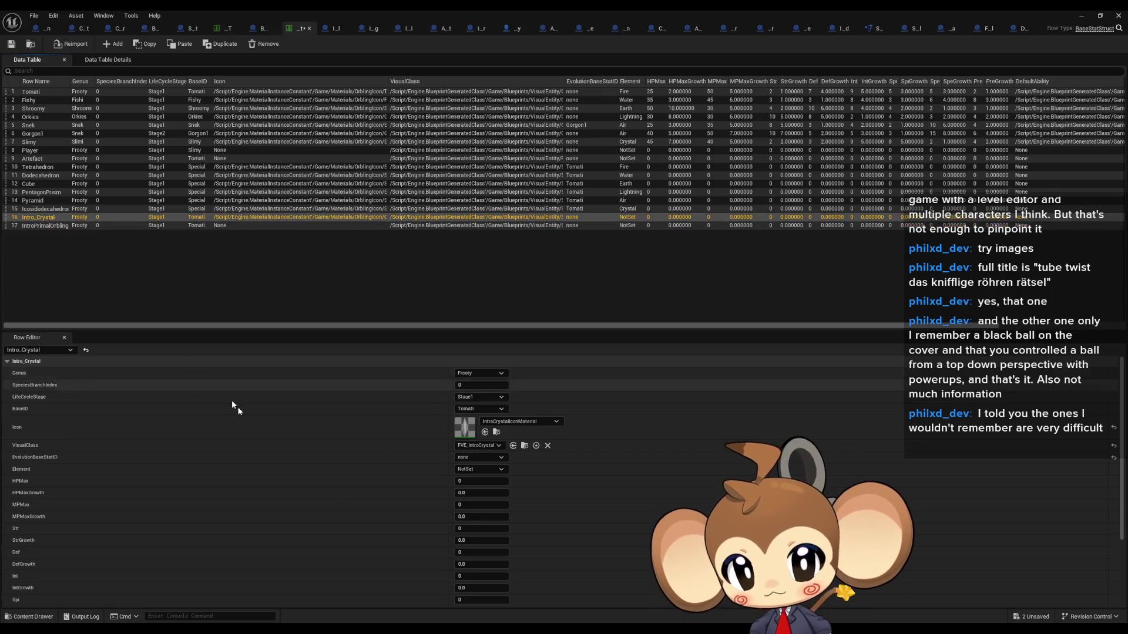
{"action": "scroll", "coordinate": [233, 403], "scroll_direction": "down", "scroll_amount": 5}
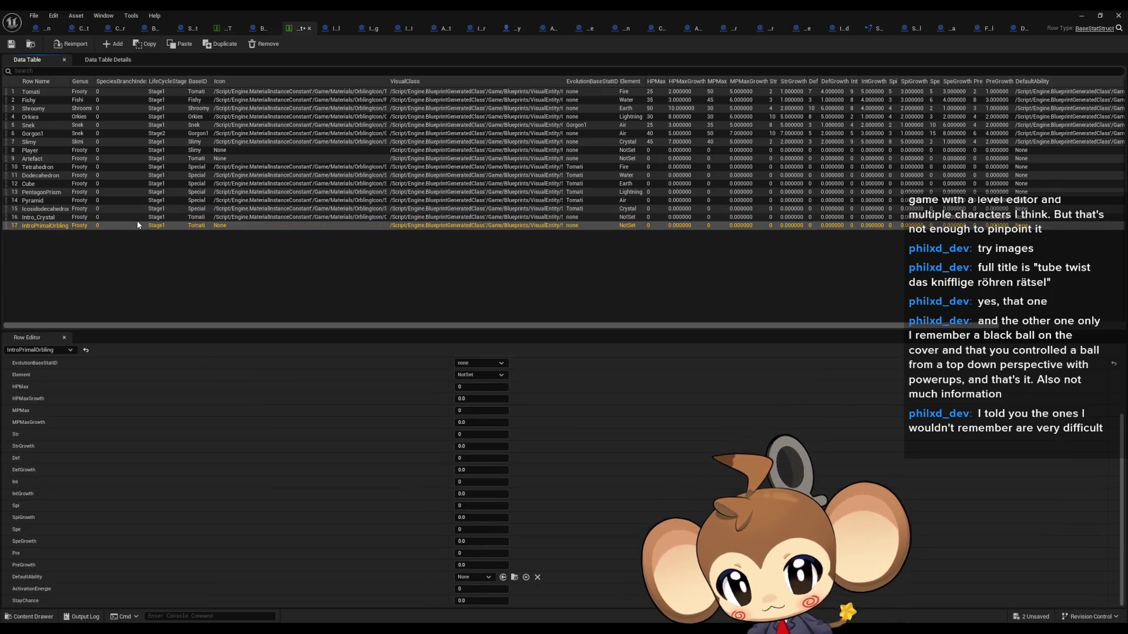
{"action": "scroll", "coordinate": [420, 510], "scroll_direction": "up", "scroll_amount": 4}
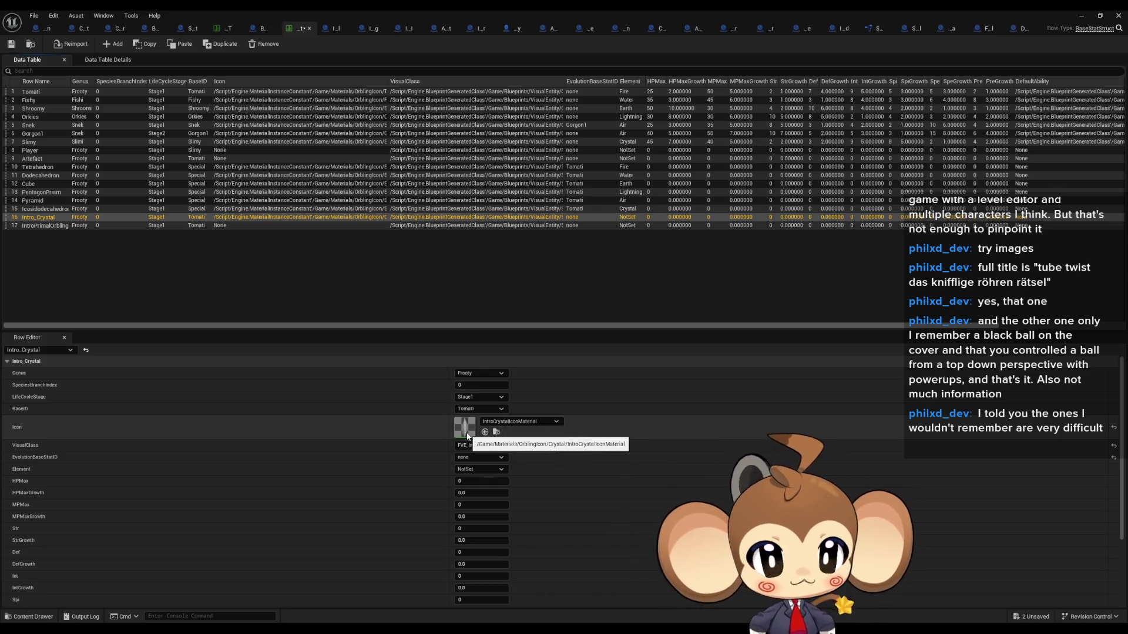
Save the sub-sequence and OrblingBaseStat with Ctrl+Shift+S, then start Play.
{"action": "left_click", "coordinate": [1083, 16]}
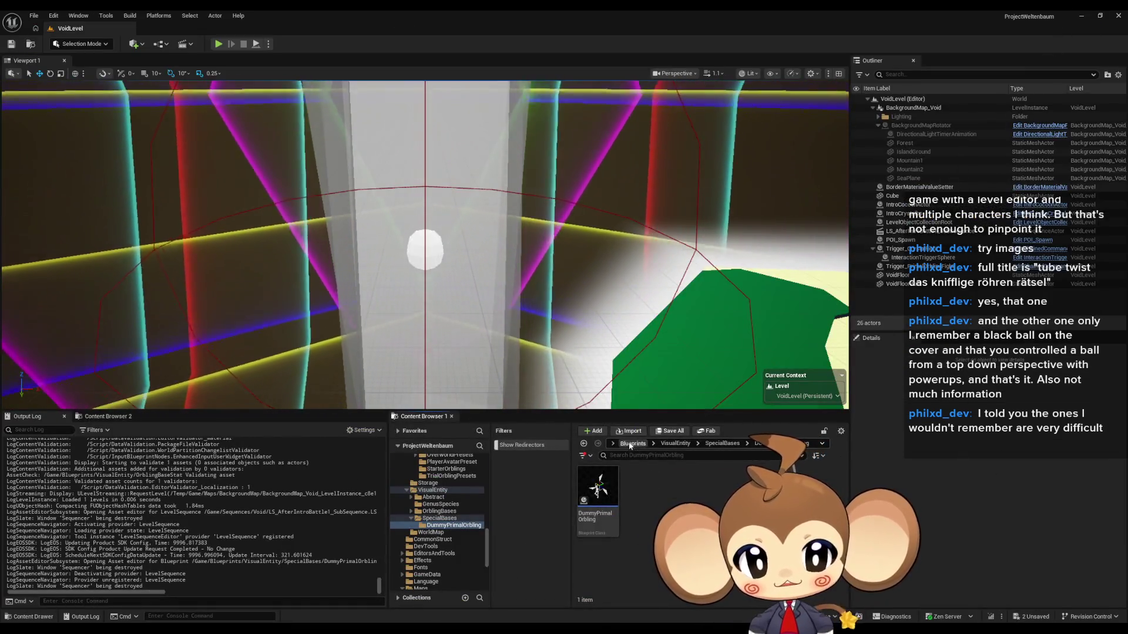
{"action": "left_click", "coordinate": [632, 444]}
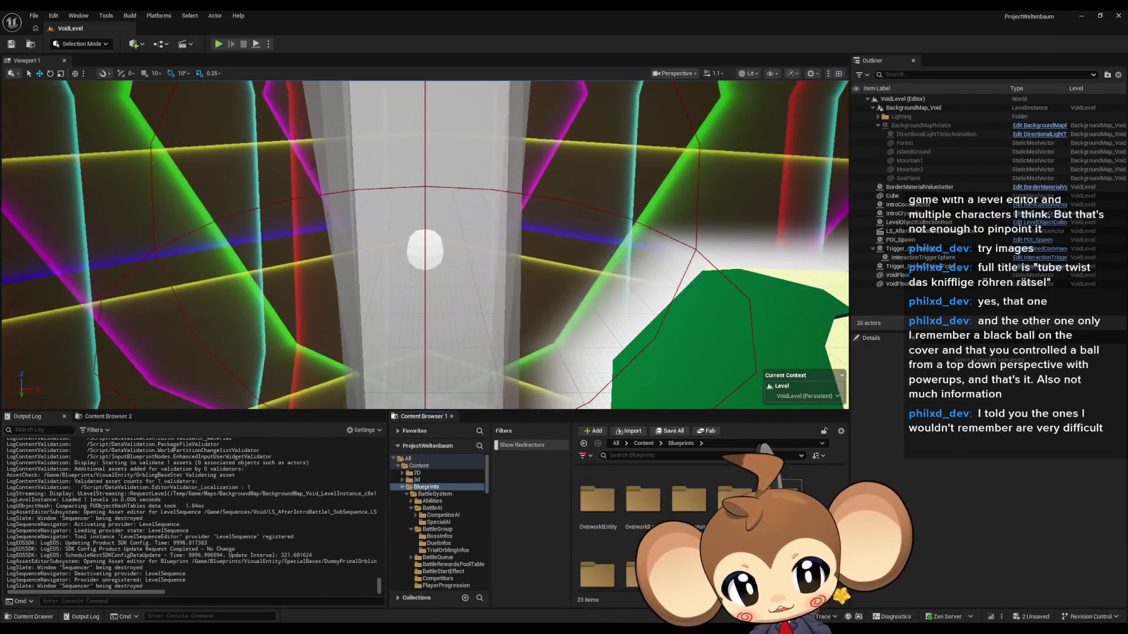
{"action": "scroll", "coordinate": [669, 499], "scroll_direction": "down", "scroll_amount": 1}
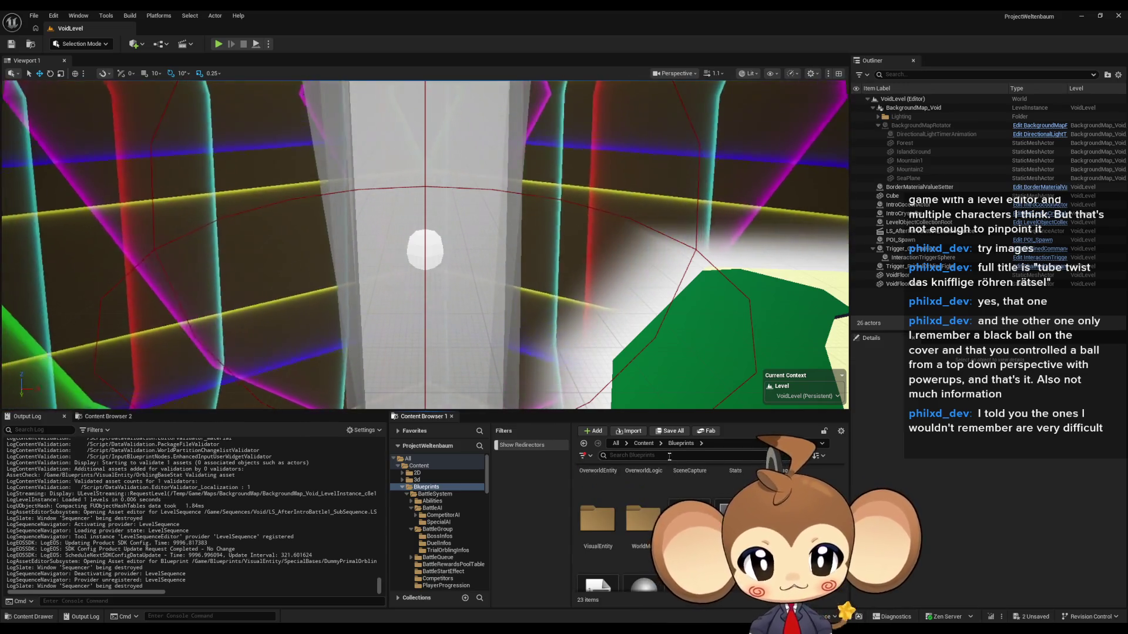
{"action": "left_click", "coordinate": [644, 444]}
{"action": "key", "text": "ctrl+shift+s"}
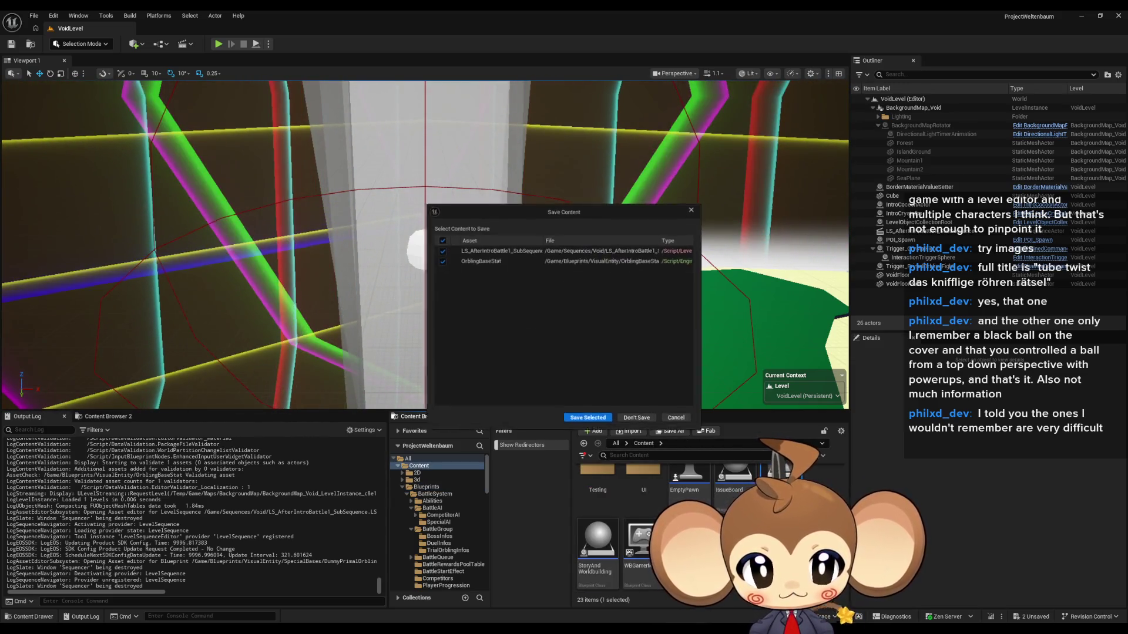
{"action": "left_click", "coordinate": [588, 422]}
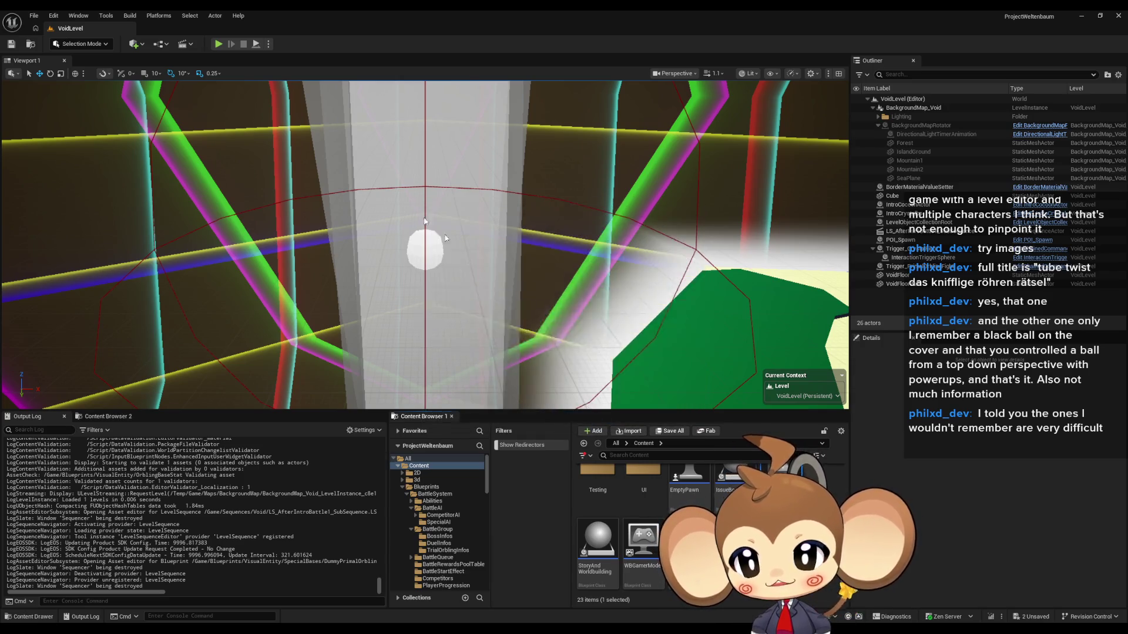
{"action": "left_click", "coordinate": [218, 44]}
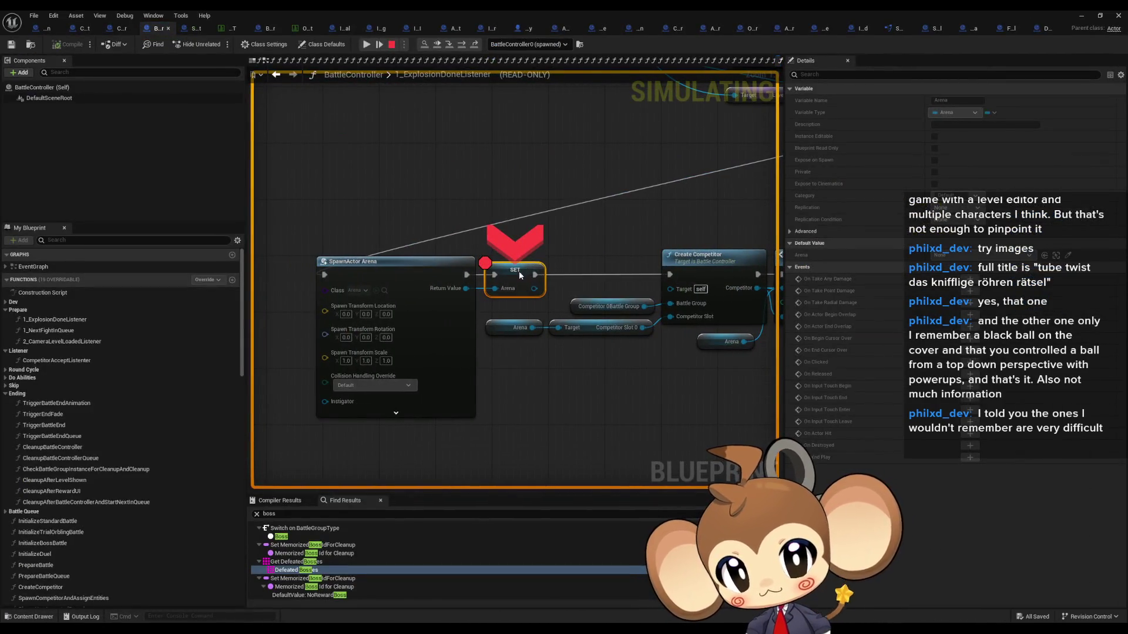
Disable the Arena SET node breakpoint and minimize the Blueprint editor to watch the battle.
{"action": "right_click", "coordinate": [520, 276]}
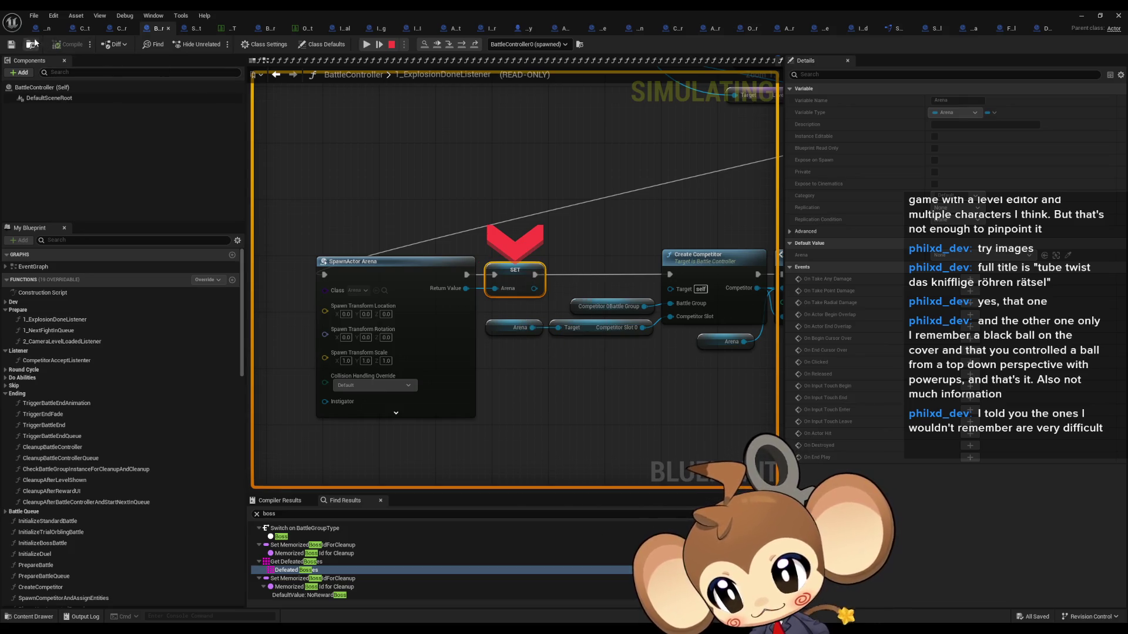
{"action": "left_click", "coordinate": [366, 45]}
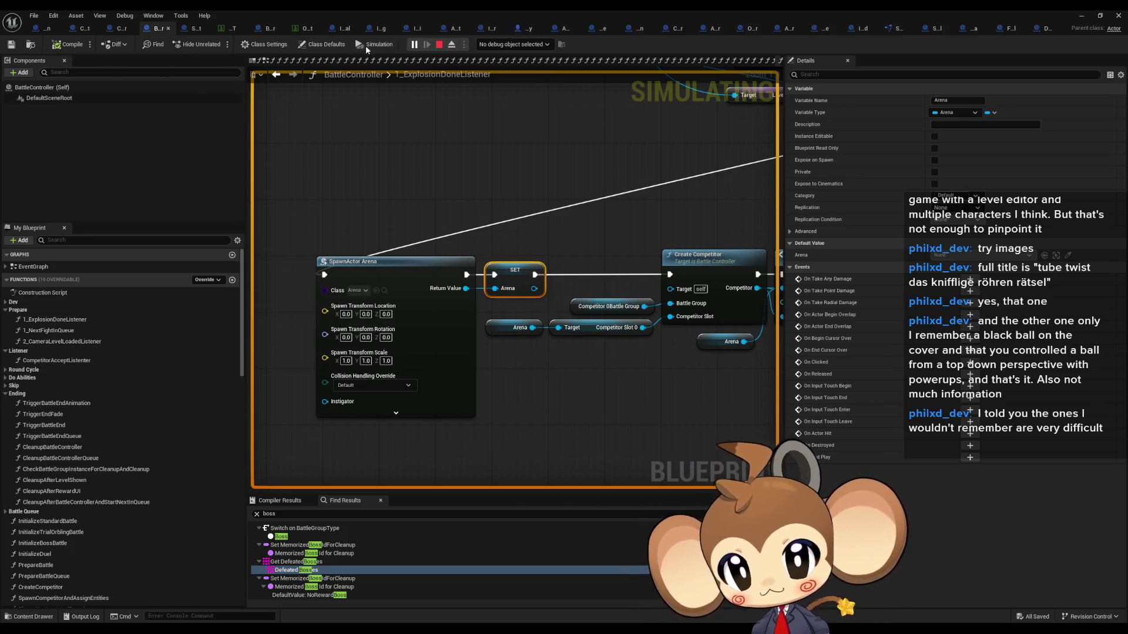
{"action": "left_click", "coordinate": [1086, 15]}
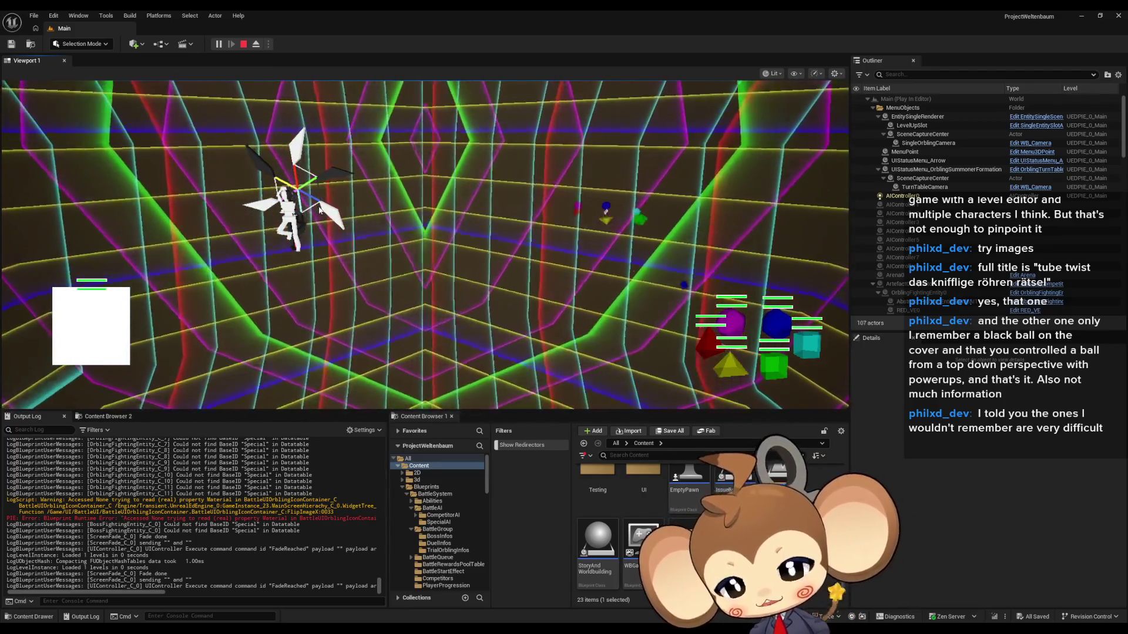
Eject to view the neon grid arena, stop with Esc, and review the Output Log errors.
{"action": "left_click", "coordinate": [256, 45]}
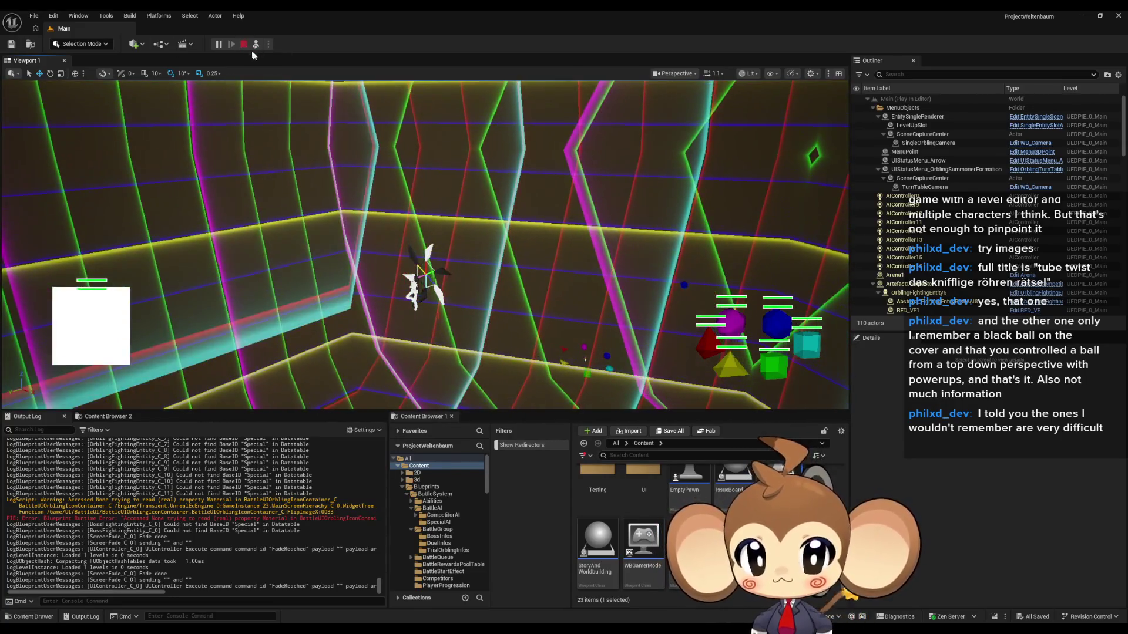
{"action": "key", "text": "Escape"}
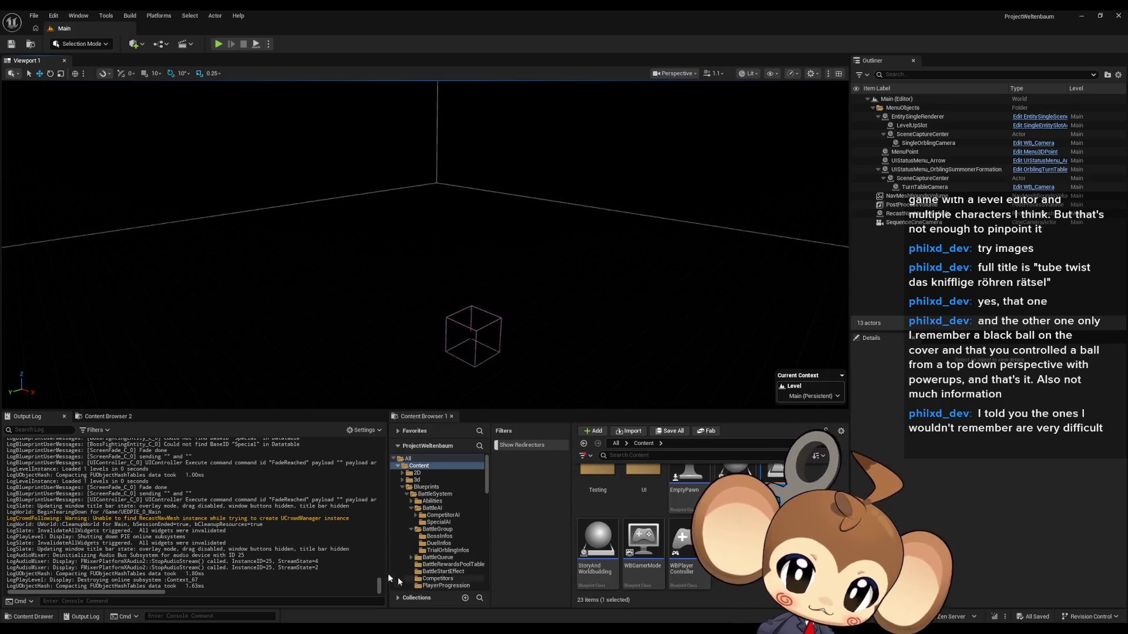
{"action": "scroll", "coordinate": [201, 522], "scroll_direction": "up", "scroll_amount": 5}
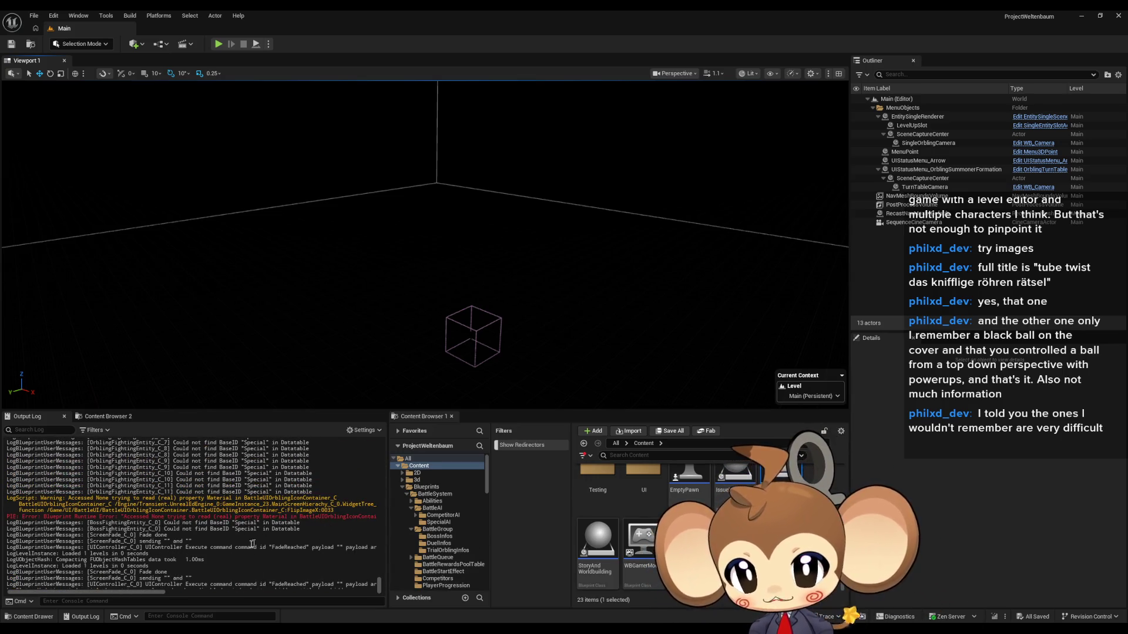
{"action": "scroll", "coordinate": [285, 522], "scroll_direction": "down", "scroll_amount": 4}
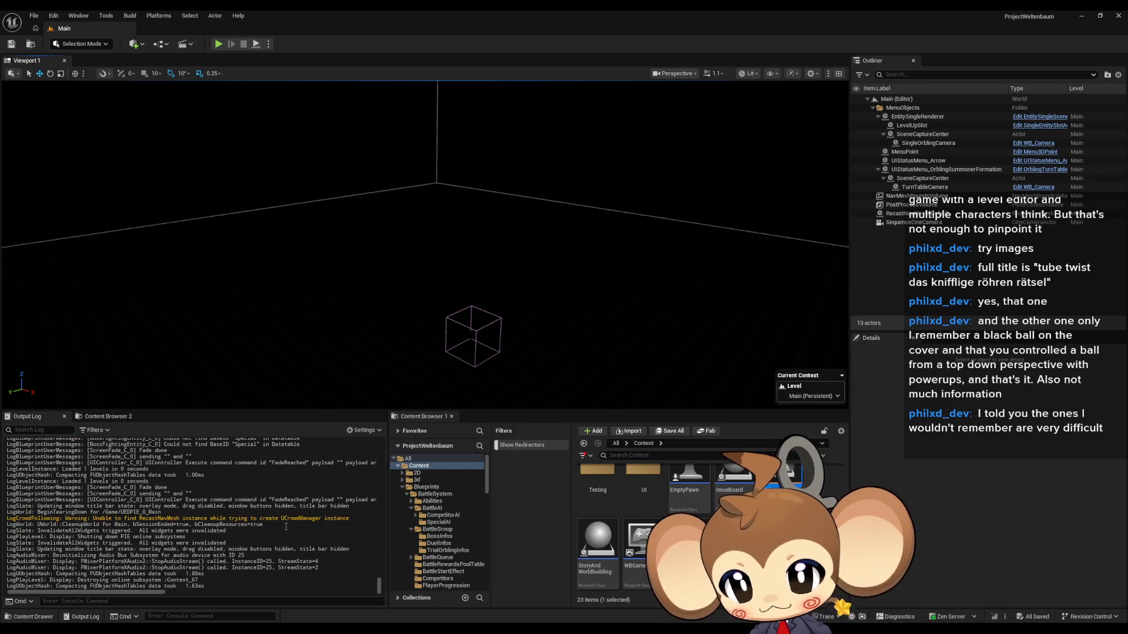